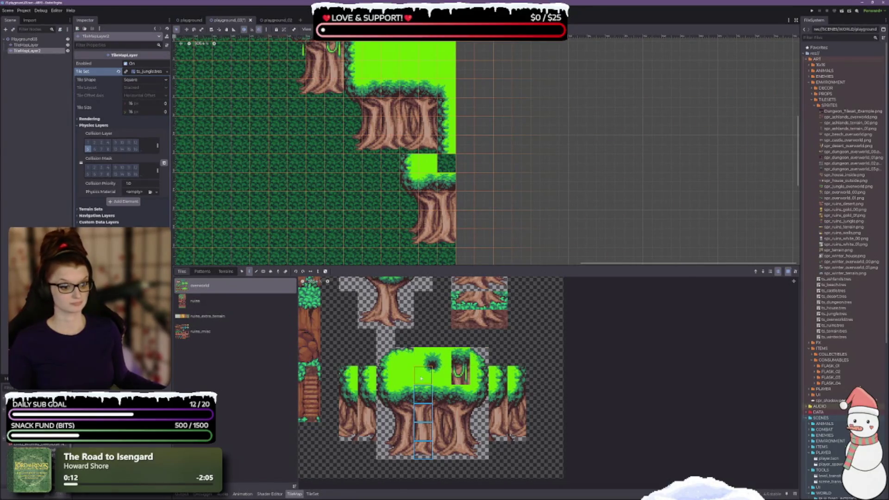
# Cover part of the trunk notch with a light-green grass tile, then pick the left bush tile
pyautogui.click(404, 375)
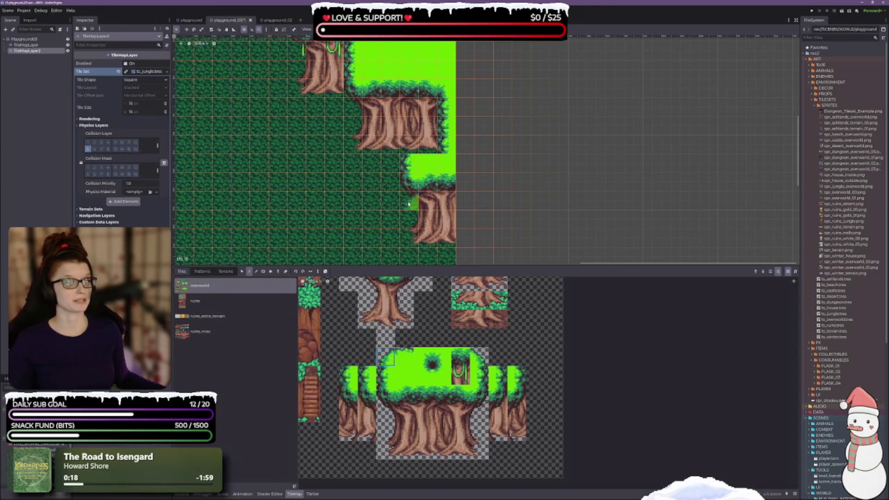
pyautogui.click(411, 145)
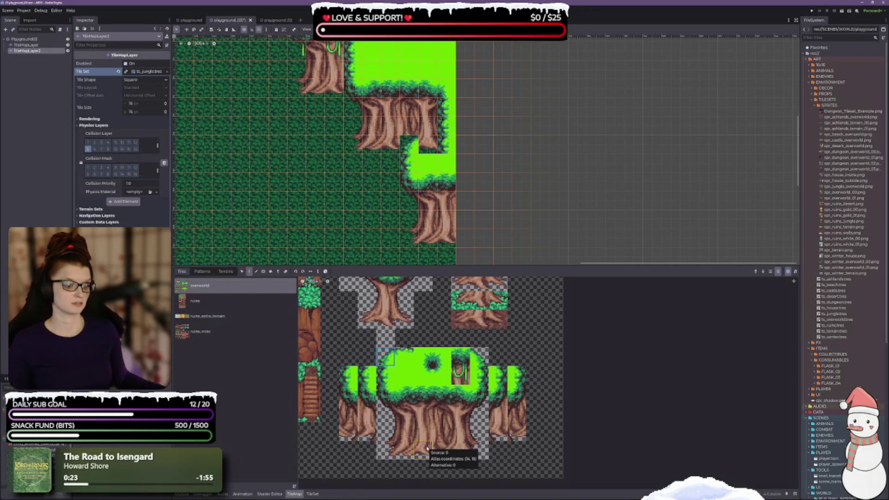
pyautogui.click(348, 375)
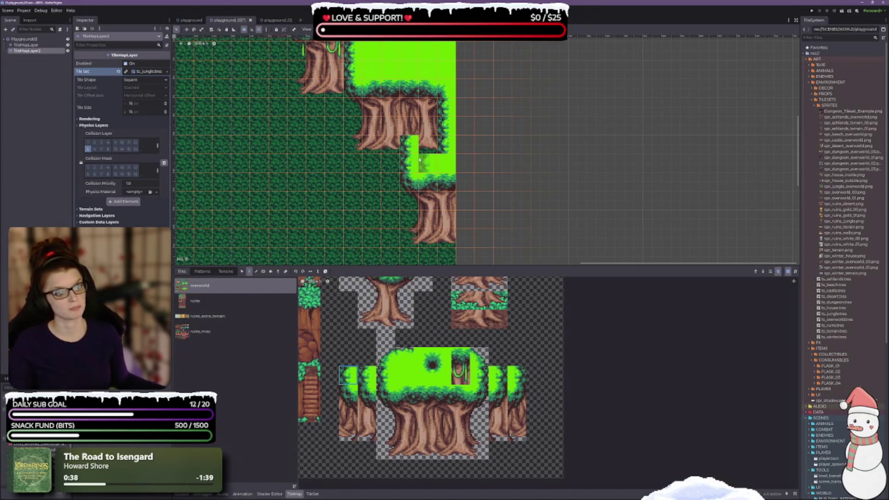
# Select the grass-edge and grass corner tiles for the notch and save the scene
pyautogui.click(385, 357)
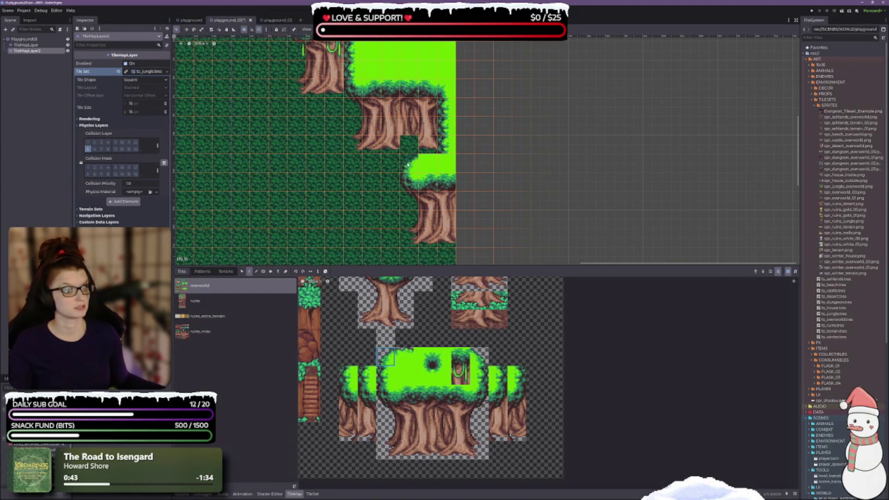
pyautogui.click(404, 358)
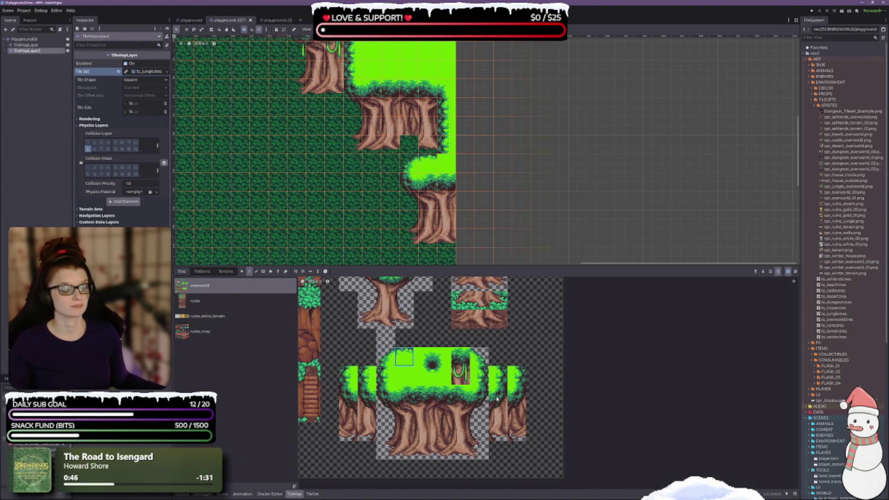
pyautogui.click(423, 357)
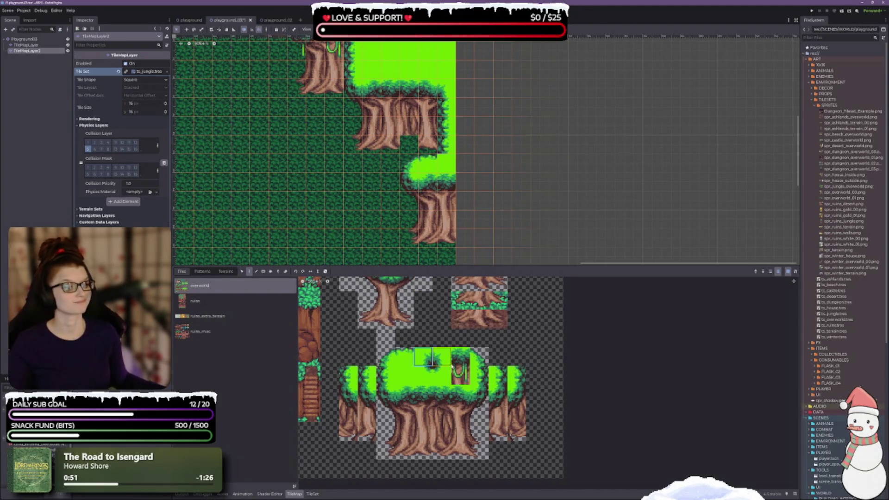
pyautogui.click(442, 375)
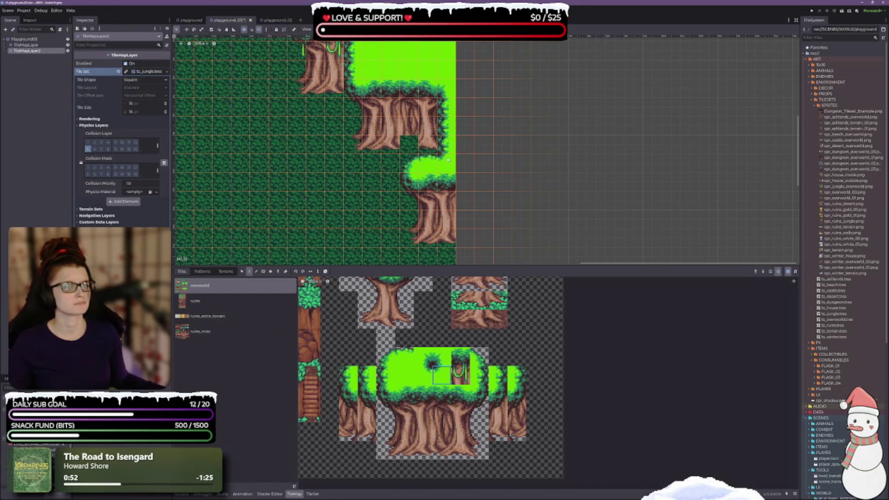
pyautogui.hotkey('ctrl', 's')
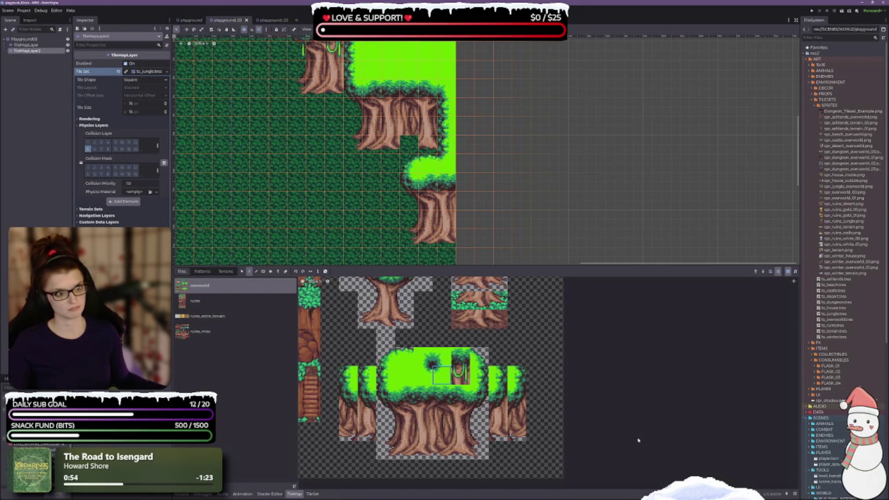
# Paint a vine tile onto the right tree trunk
pyautogui.scroll(-2, 301, 192)
pyautogui.click(403, 370)
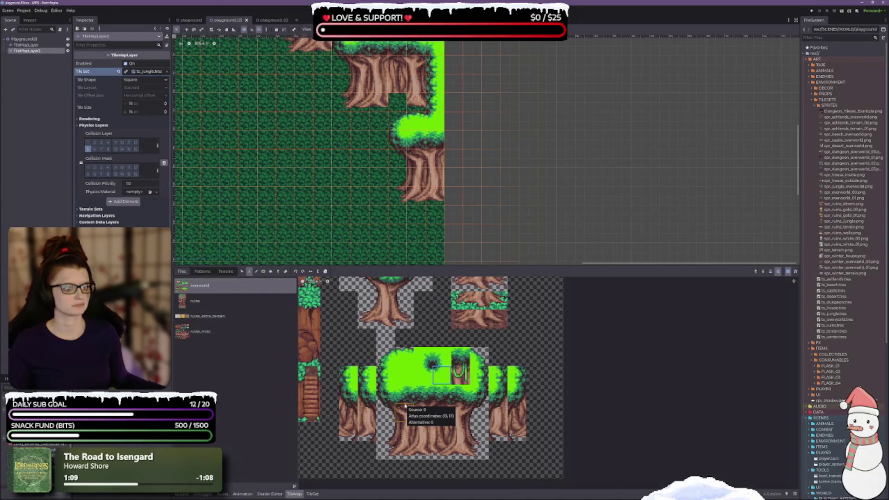
pyautogui.click(461, 375)
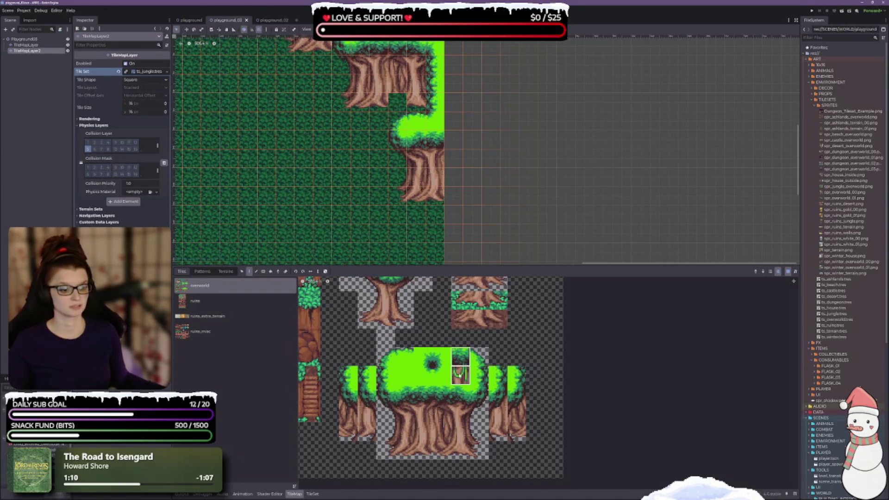
pyautogui.click(435, 160)
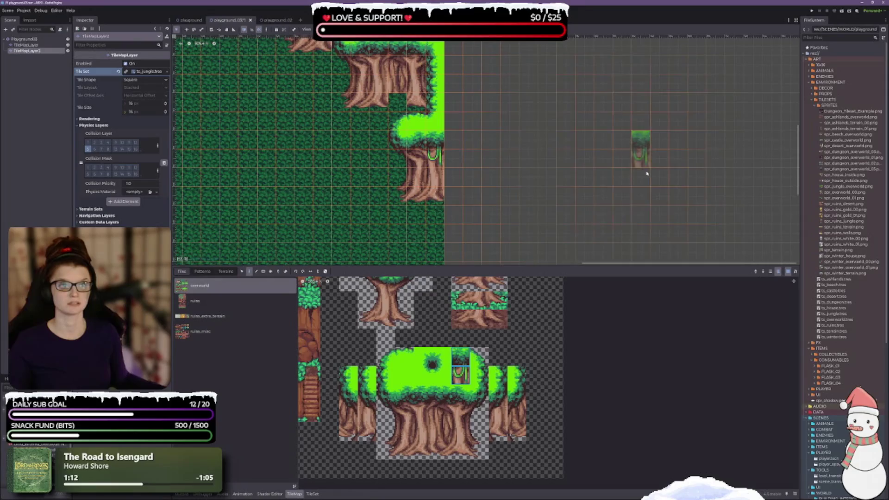
# Remove the extra vine from the upper trunk and save the scene
pyautogui.scroll(2, 400, 192)
pyautogui.scroll(2, 400, 236)
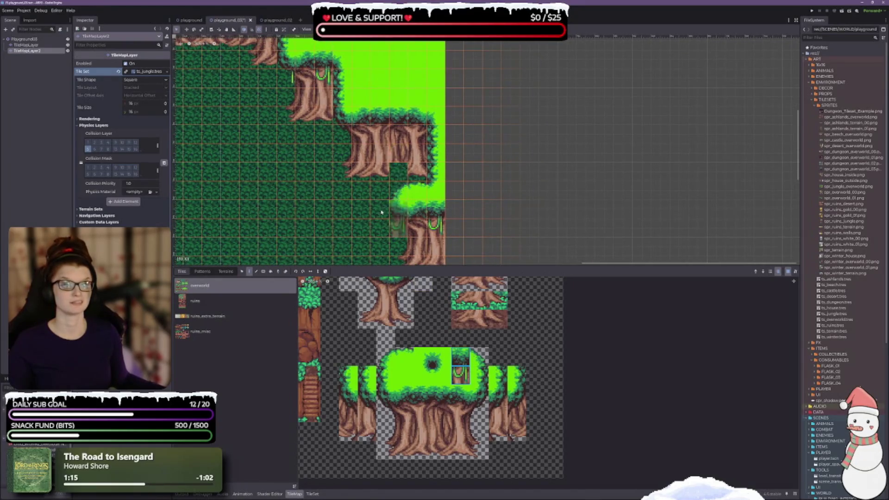
pyautogui.scroll(-2, 386, 208)
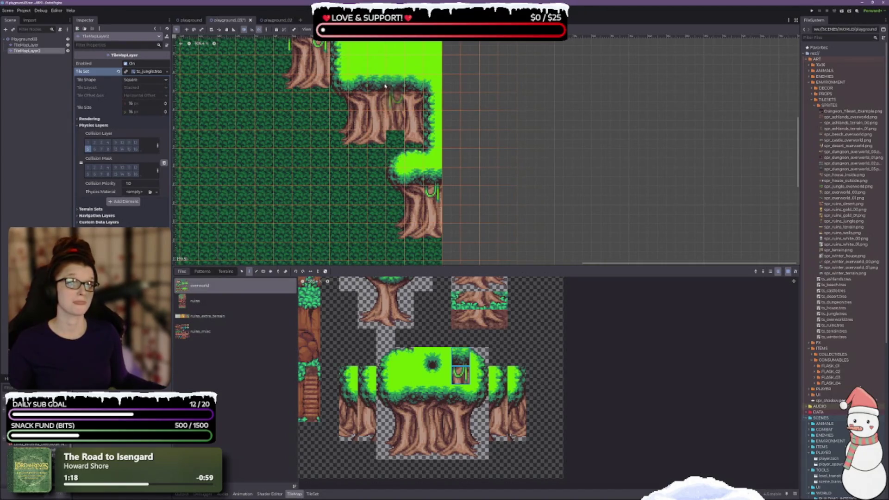
pyautogui.click(413, 85)
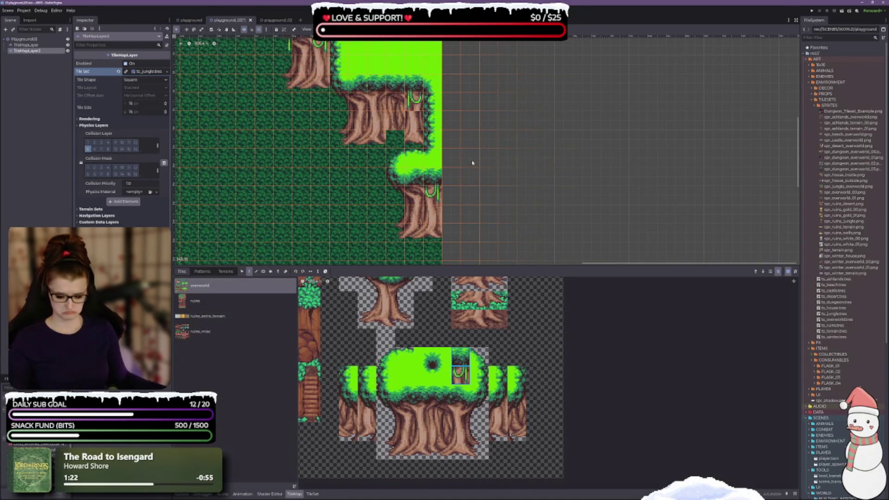
pyautogui.hotkey('ctrl', 'z')
pyautogui.hotkey('ctrl', 's')
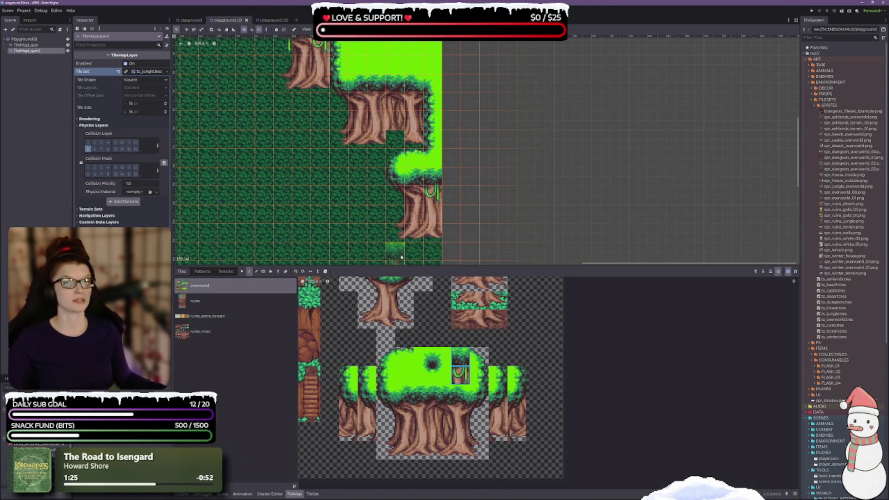
pyautogui.moveTo(415, 388)
pyautogui.mouseDown()
pyautogui.moveTo(463, 416)
pyautogui.moveTo(432, 458)
pyautogui.moveTo(449, 456)
pyautogui.mouseUp()
# Stamp a 3x4 trunk block four times, extending the cliff leftward to its end
pyautogui.moveTo(402, 394); pyautogui.dragTo(447, 455)
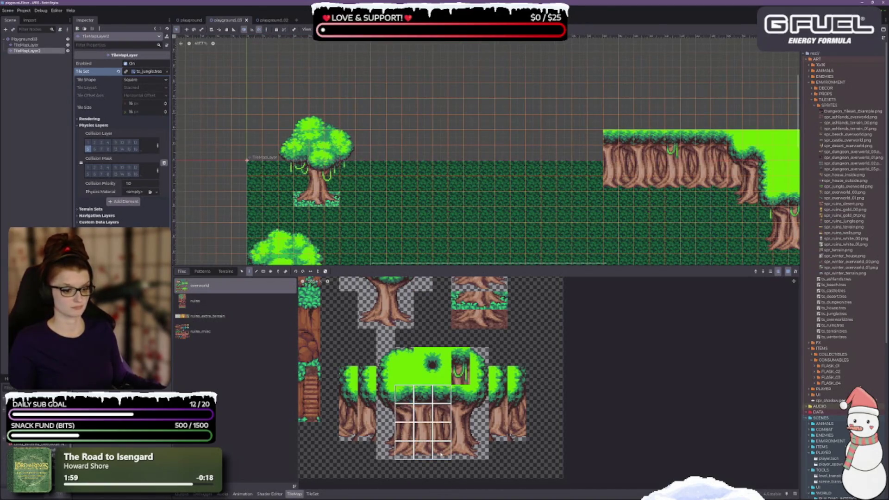
pyautogui.click(577, 165)
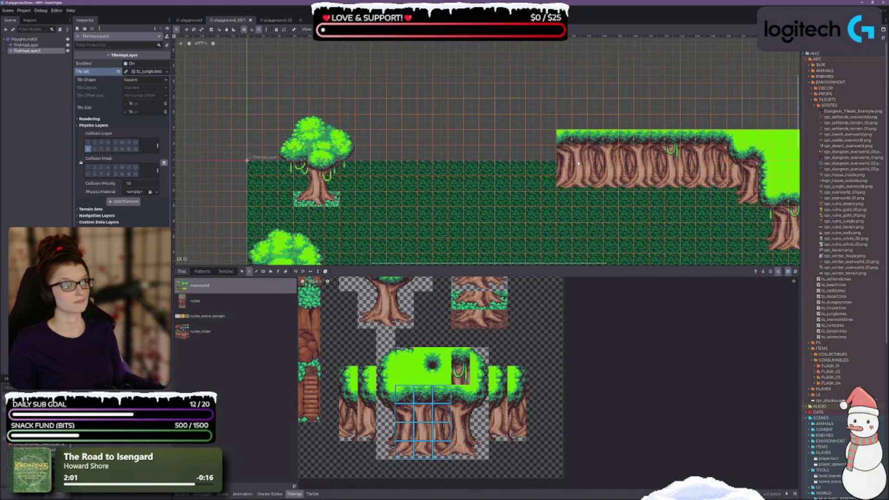
pyautogui.click(532, 165)
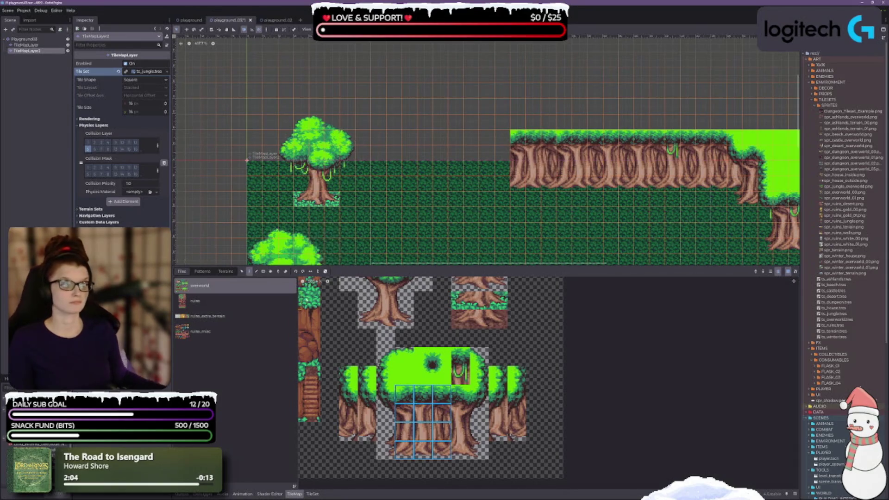
pyautogui.click(486, 161)
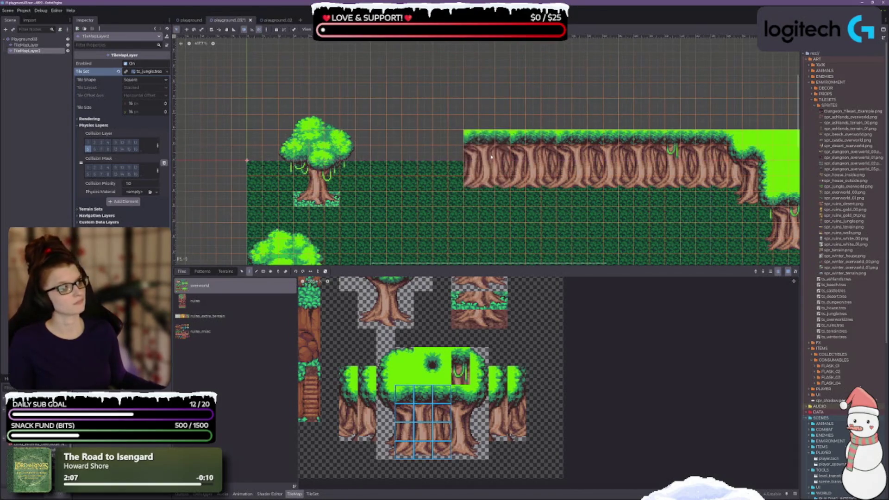
pyautogui.click(465, 160)
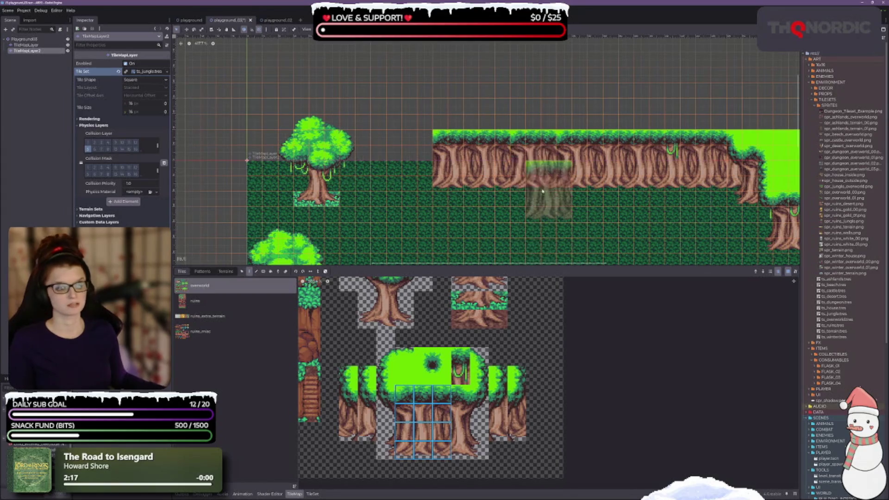
pyautogui.scroll(-3, 542, 223)
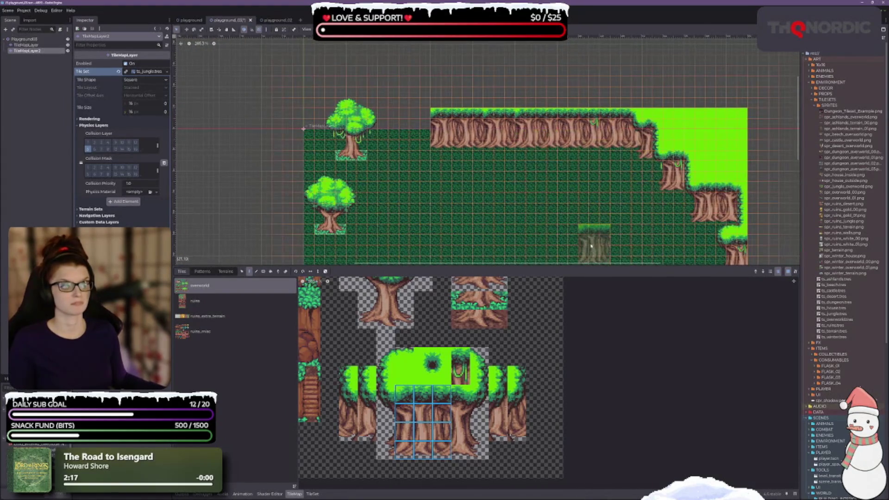
# Stamp a new trunk ledge below the raised one and extend it rightward
pyautogui.scroll(2, 463, 167)
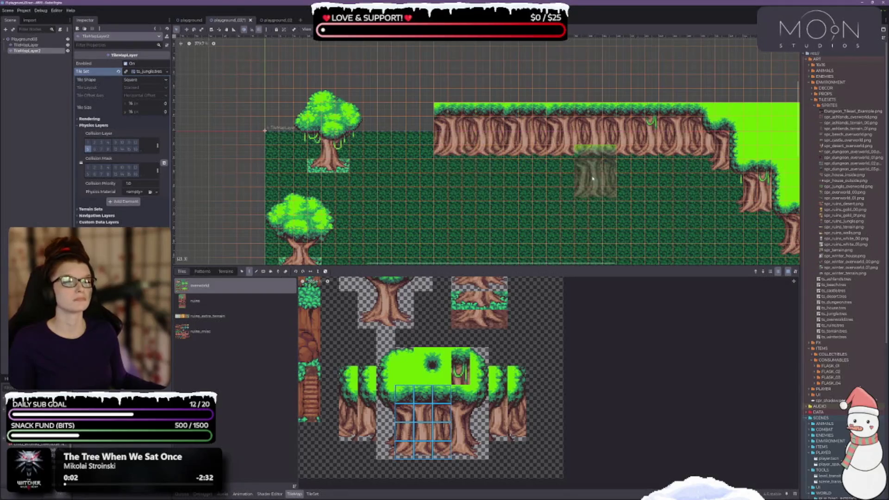
pyautogui.scroll(2, 594, 185)
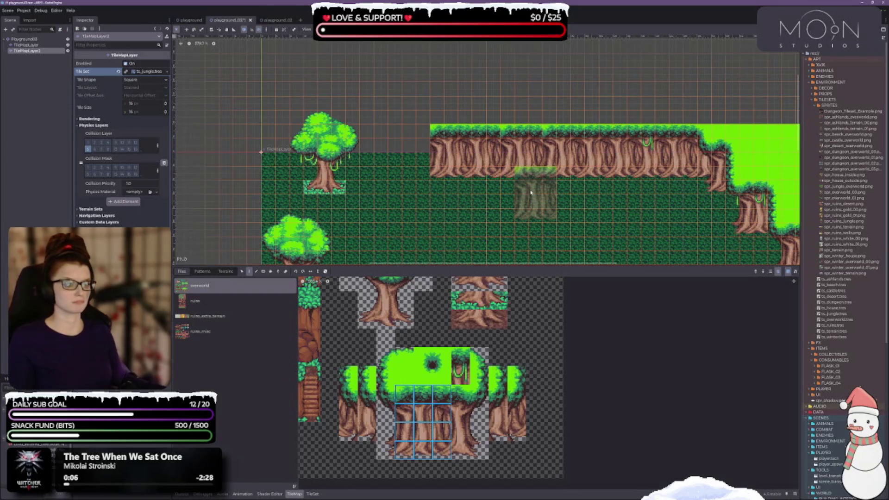
pyautogui.click(518, 175)
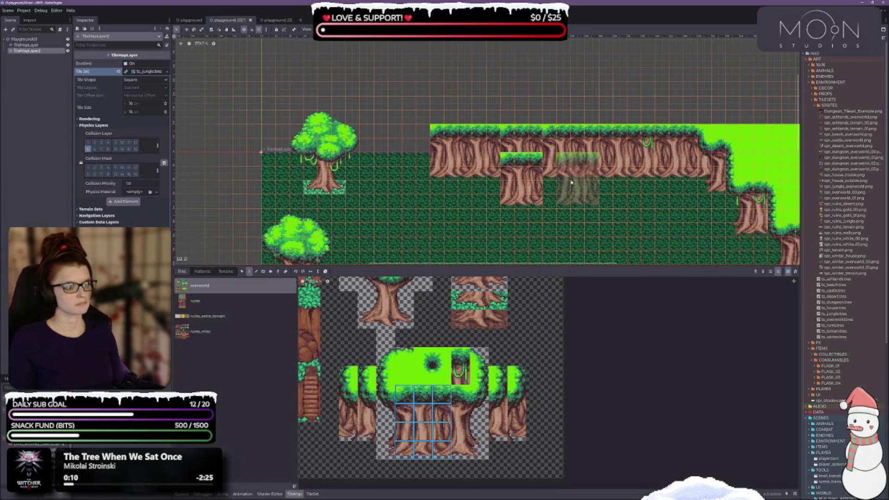
pyautogui.moveTo(558, 183); pyautogui.dragTo(572, 183)
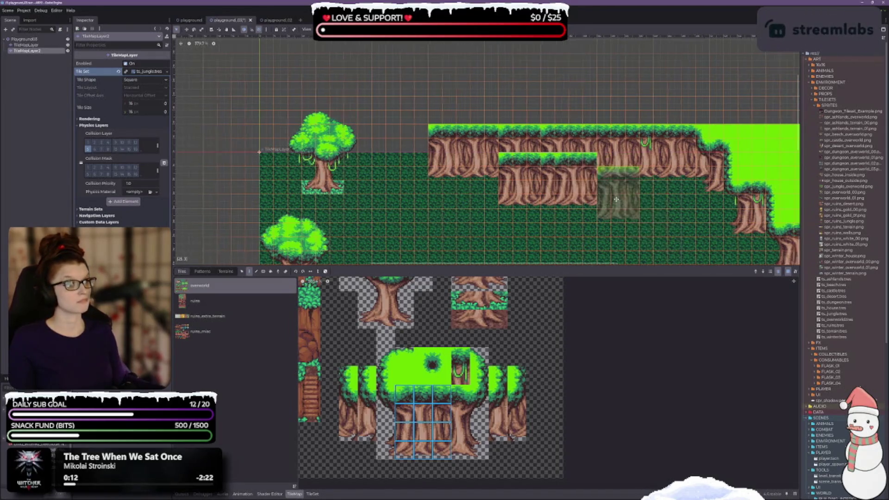
# Try extending the middle ledge right with a 2x4 trunk block, then undo it
pyautogui.scroll(-2, 616, 199)
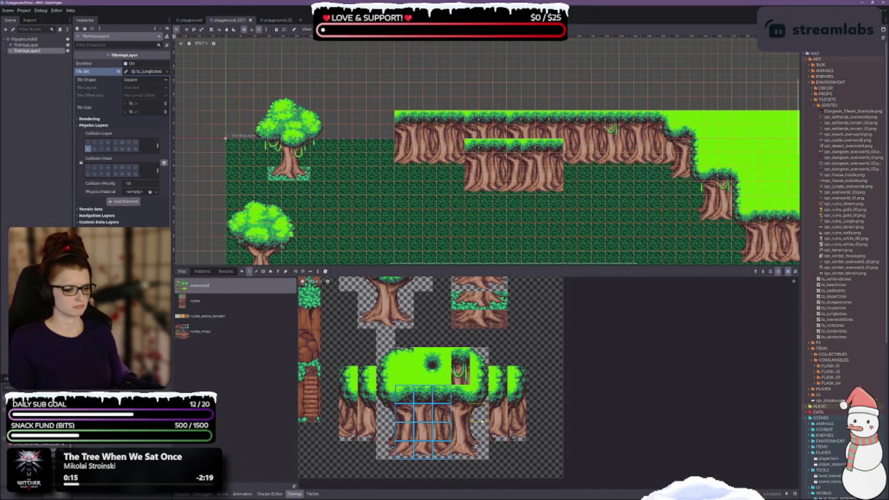
pyautogui.moveTo(462, 450)
pyautogui.mouseDown()
pyautogui.moveTo(480, 451)
pyautogui.moveTo(476, 401)
pyautogui.mouseUp()
pyautogui.click(568, 162)
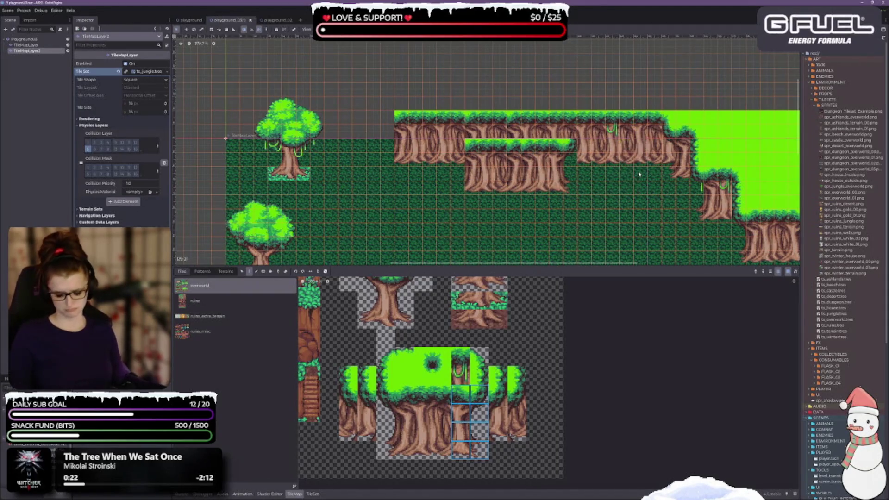
pyautogui.hotkey('ctrl', 'z')
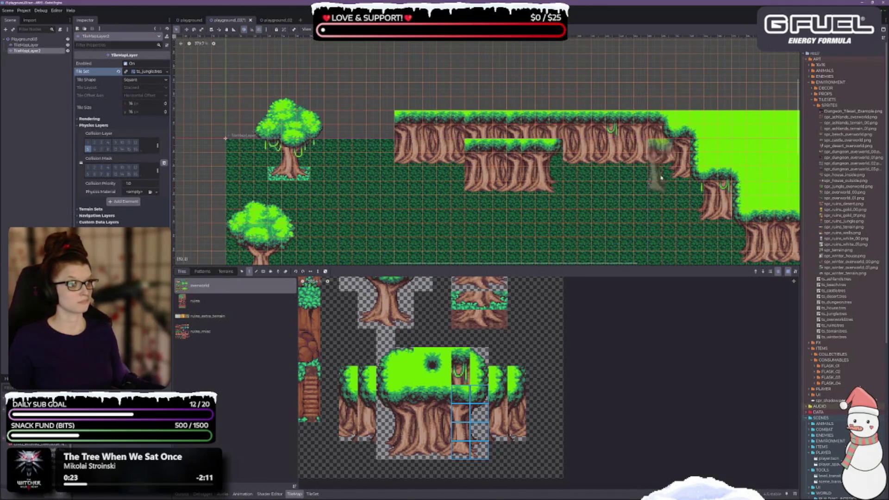
# Extend the middle ledge slightly right and cap its left end with a four-tile trunk column
pyautogui.click(574, 173)
pyautogui.moveTo(420, 184)
pyautogui.mouseDown()
pyautogui.moveTo(426, 178)
pyautogui.moveTo(433, 197)
pyautogui.mouseUp()
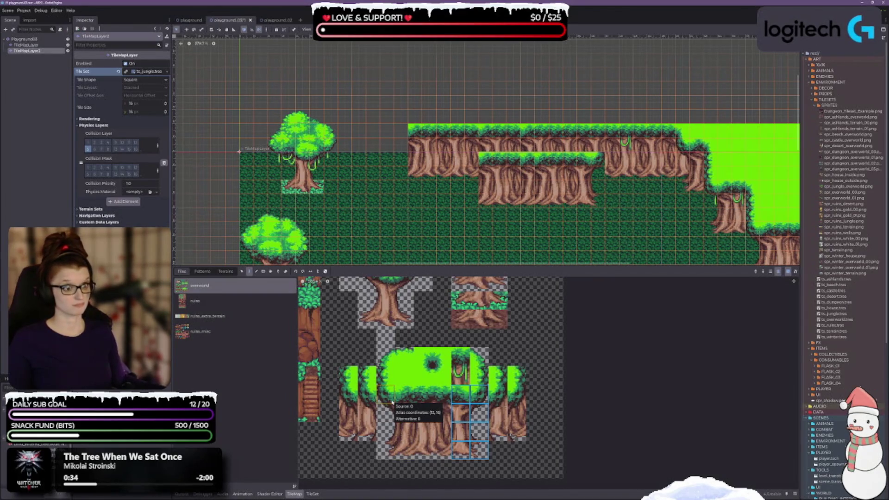
pyautogui.moveTo(367, 393); pyautogui.dragTo(367, 433)
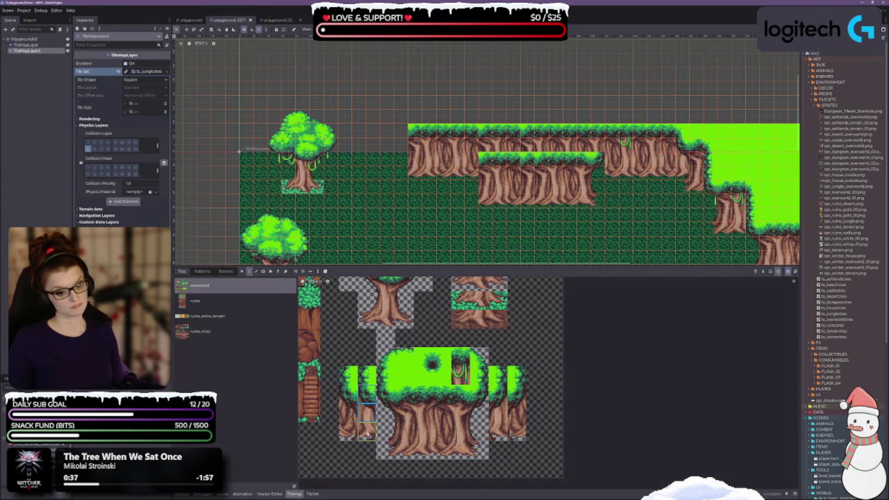
pyautogui.click(472, 175)
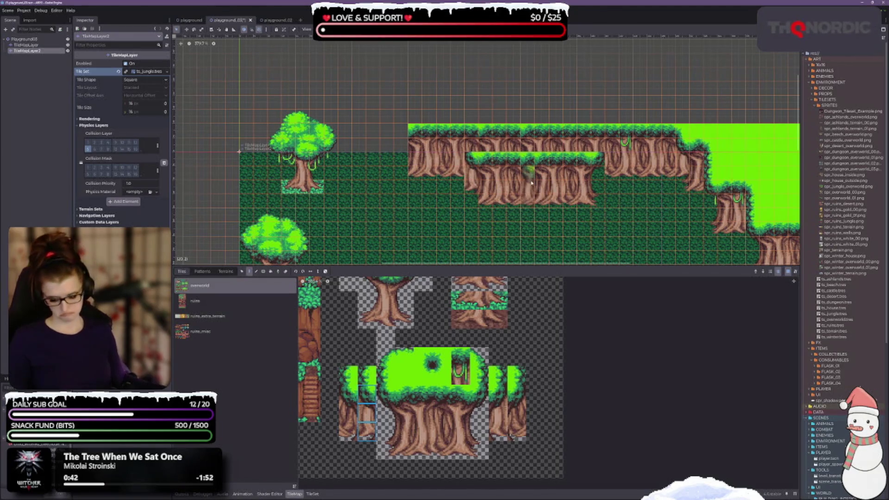
pyautogui.hotkey('ctrl', 'z')
pyautogui.moveTo(387, 400); pyautogui.dragTo(386, 452)
pyautogui.click(472, 176)
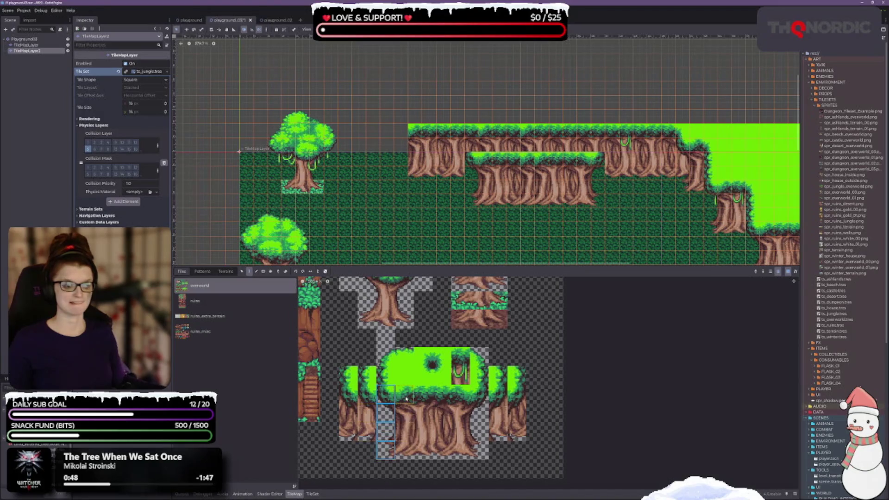
# Select a two-tile trunk piece from the jungle atlas
pyautogui.click(368, 395)
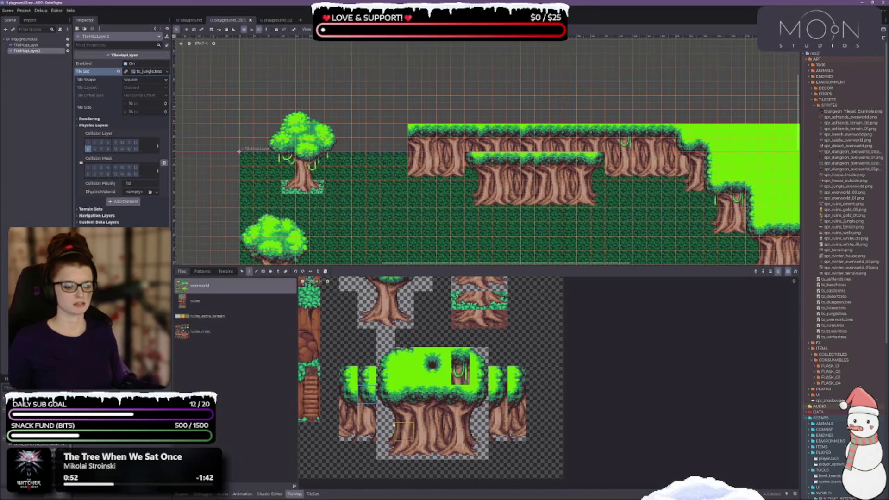
pyautogui.click(368, 414)
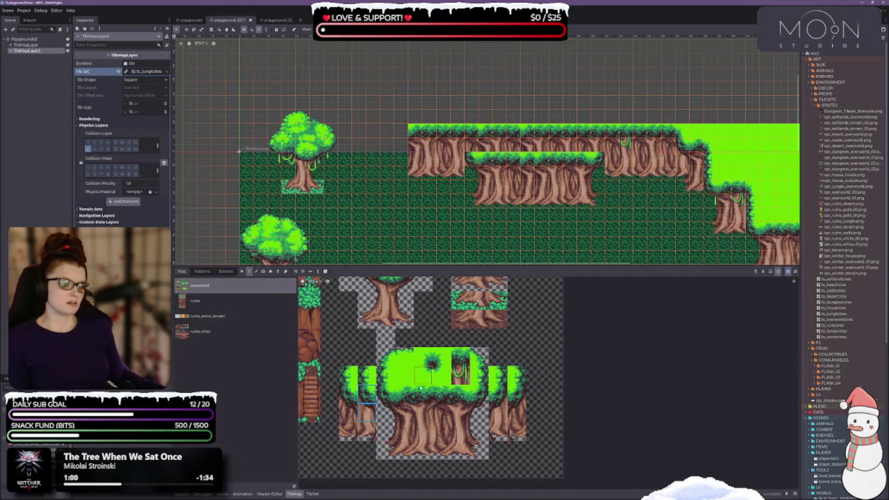
pyautogui.scroll(-1, 354, 415)
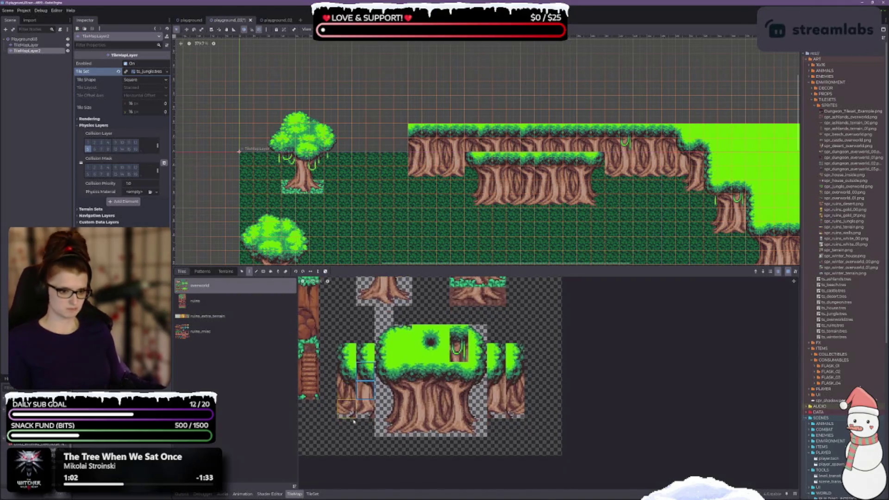
# Clear the tile choice and pick a tree tile from the upper atlas area
pyautogui.click(358, 443)
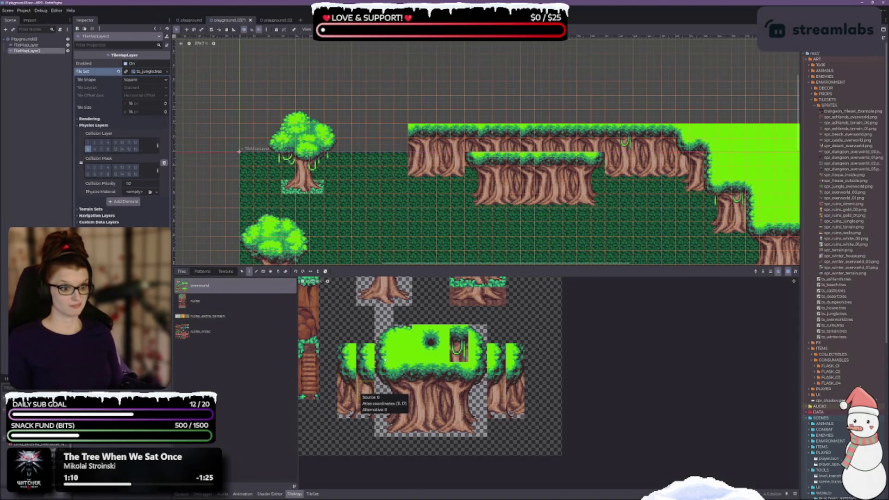
pyautogui.scroll(3, 371, 384)
pyautogui.scroll(-2, 415, 363)
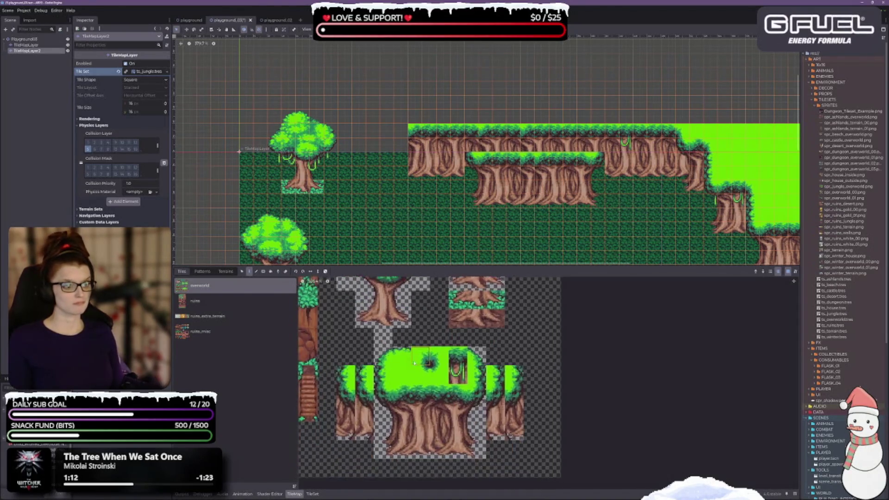
pyautogui.scroll(-2, 417, 371)
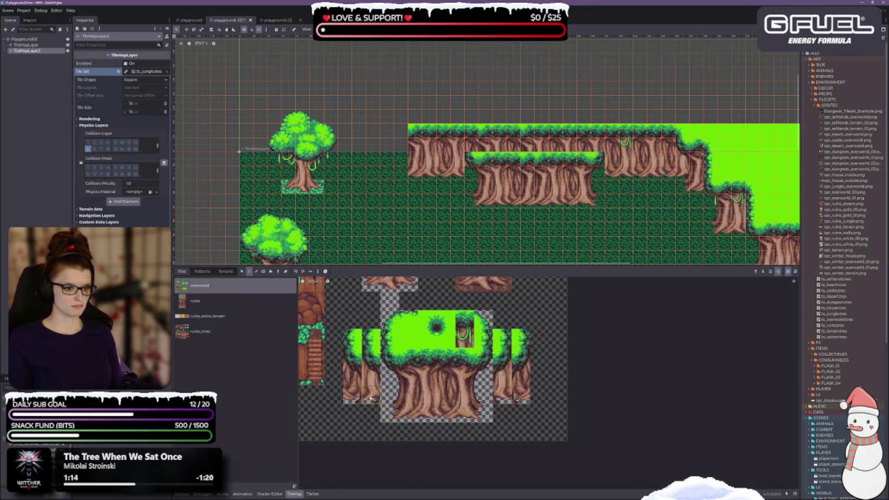
pyautogui.scroll(4, 363, 392)
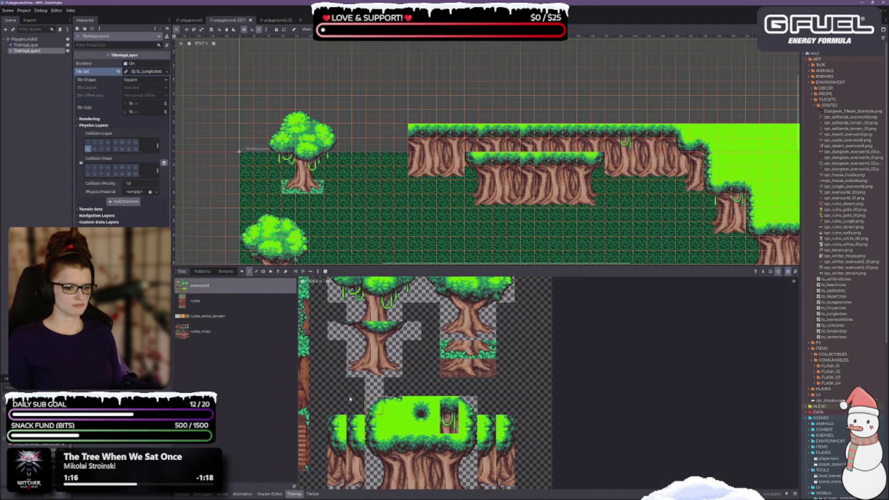
pyautogui.click(363, 369)
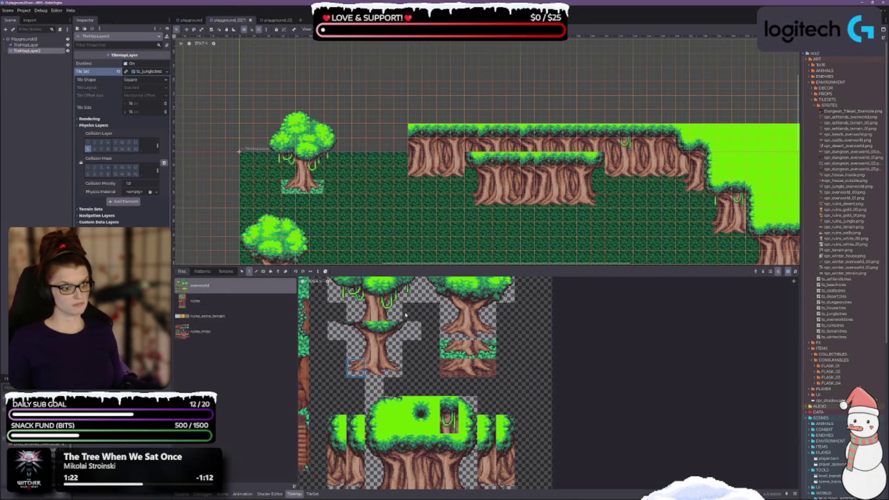
pyautogui.scroll(-1, 391, 369)
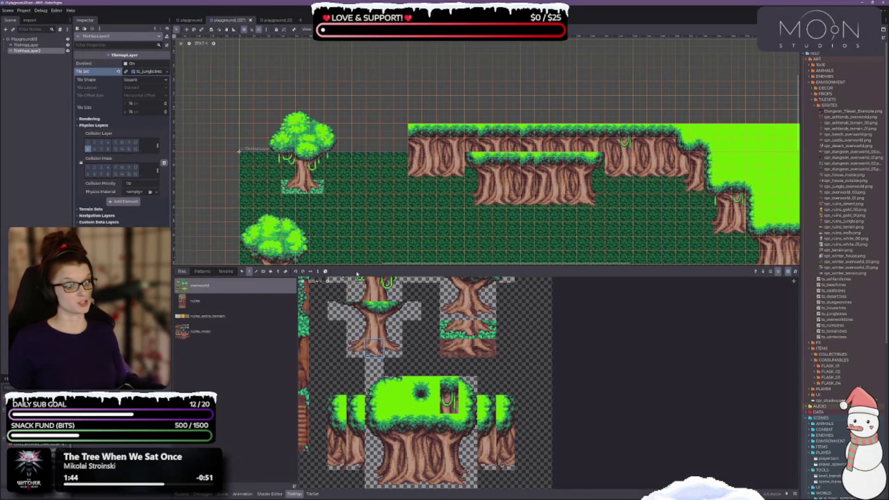
pyautogui.scroll(3, 402, 212)
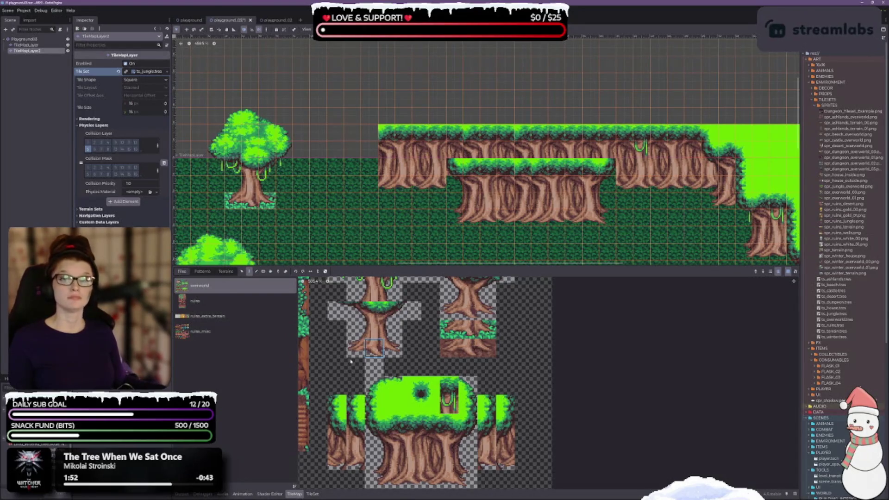
# Paint a three-tile trunk column down the lower ledge's left edge
pyautogui.moveTo(355, 419); pyautogui.dragTo(355, 463)
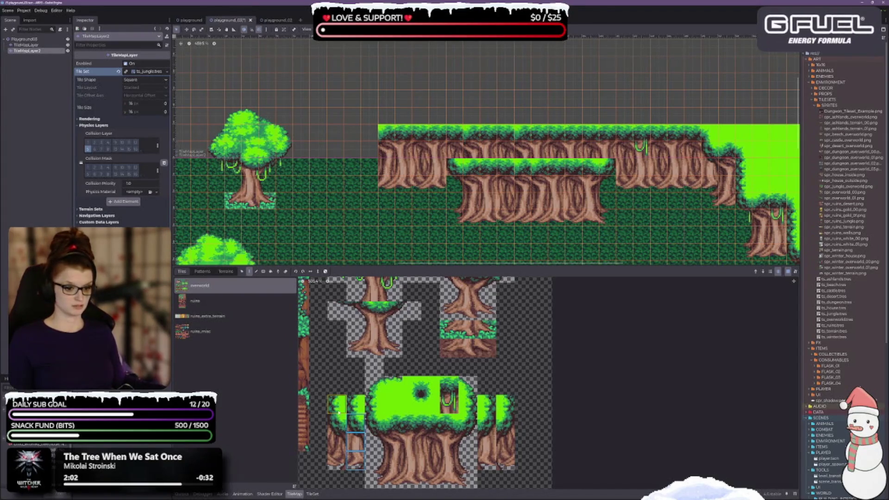
pyautogui.moveTo(338, 419); pyautogui.dragTo(337, 463)
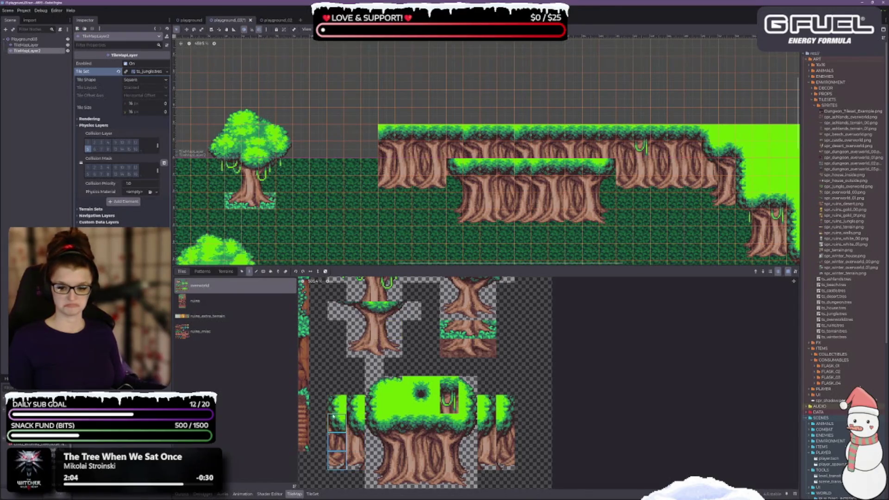
pyautogui.click(452, 185)
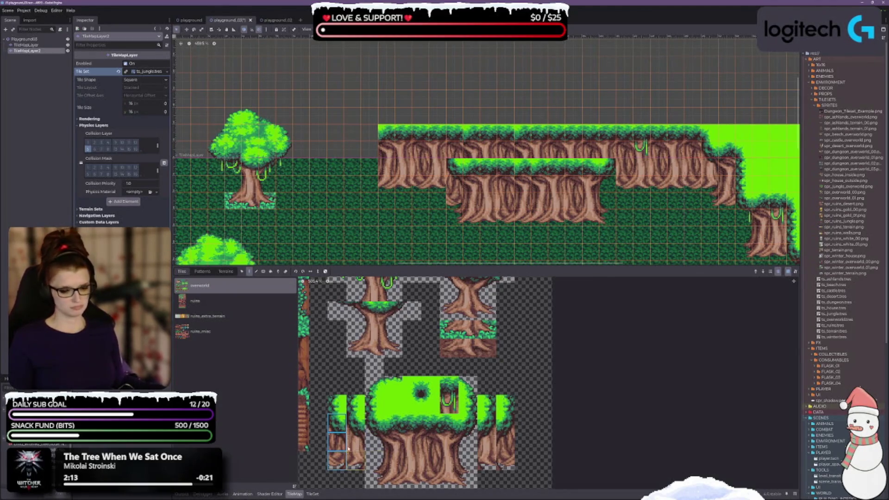
# Select a single tile from the tree's base, then a green canopy tile
pyautogui.scroll(-3, 348, 449)
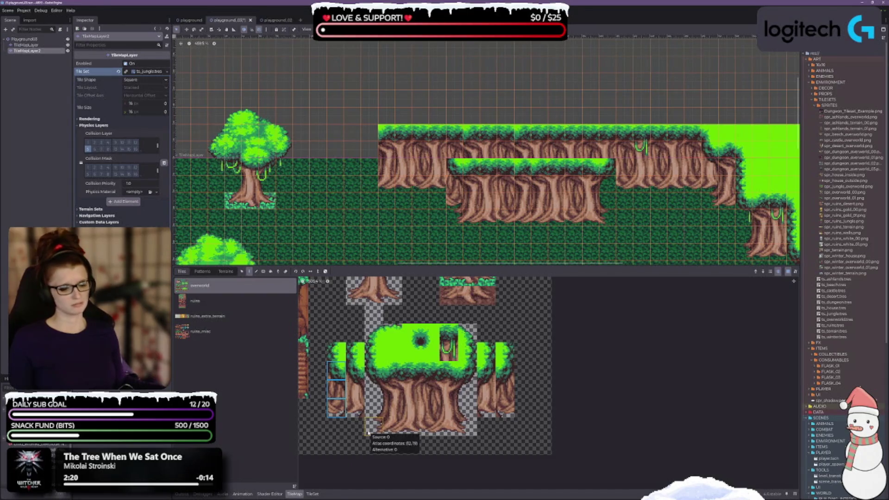
pyautogui.click(392, 425)
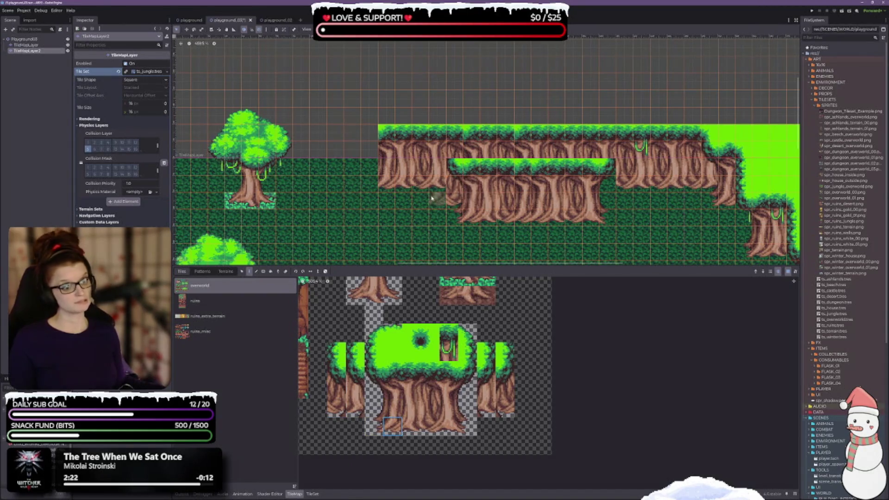
pyautogui.click(374, 426)
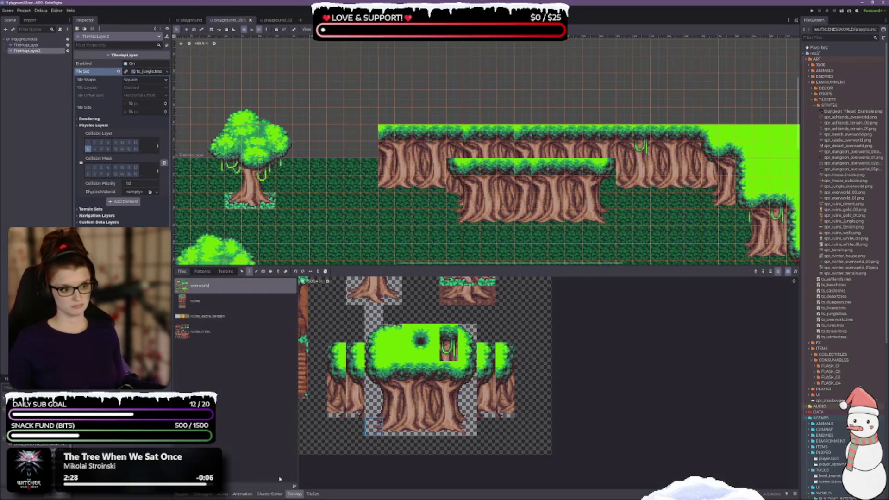
pyautogui.scroll(3, 530, 235)
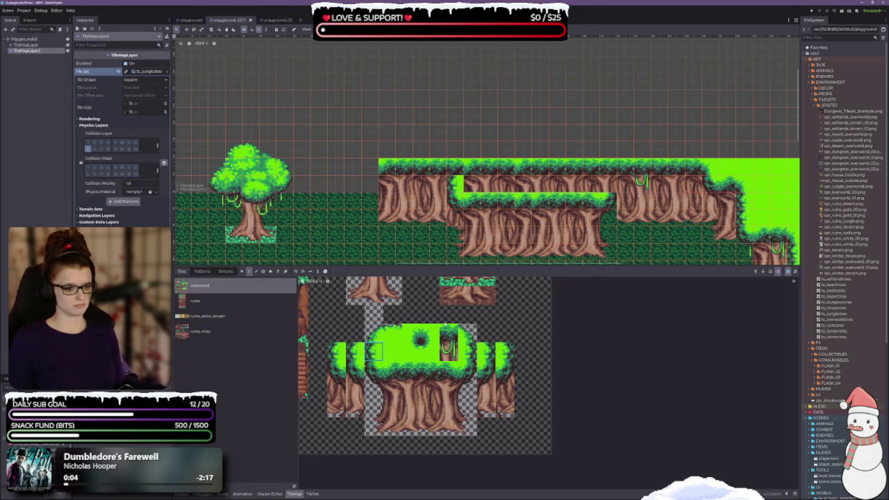
pyautogui.click(429, 333)
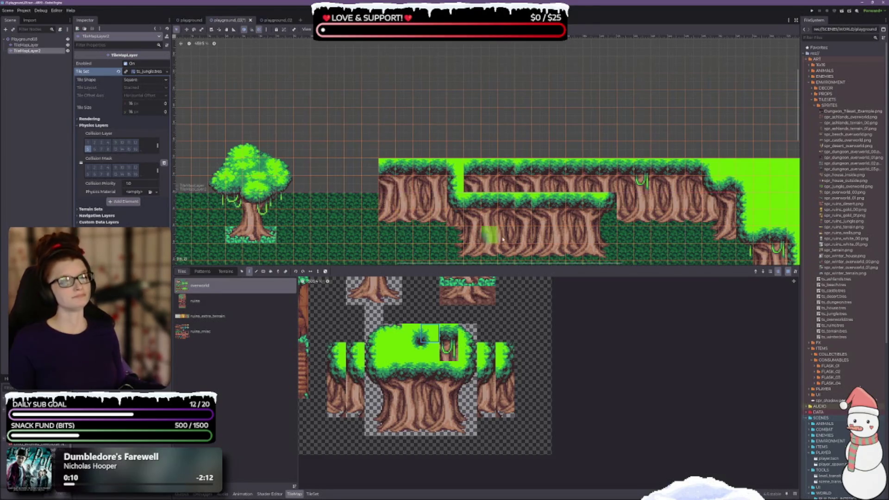
# Paint a green canopy tile over the upper ledge's trunk
pyautogui.hscroll(5, 492, 245)
pyautogui.scroll(-2, 493, 245)
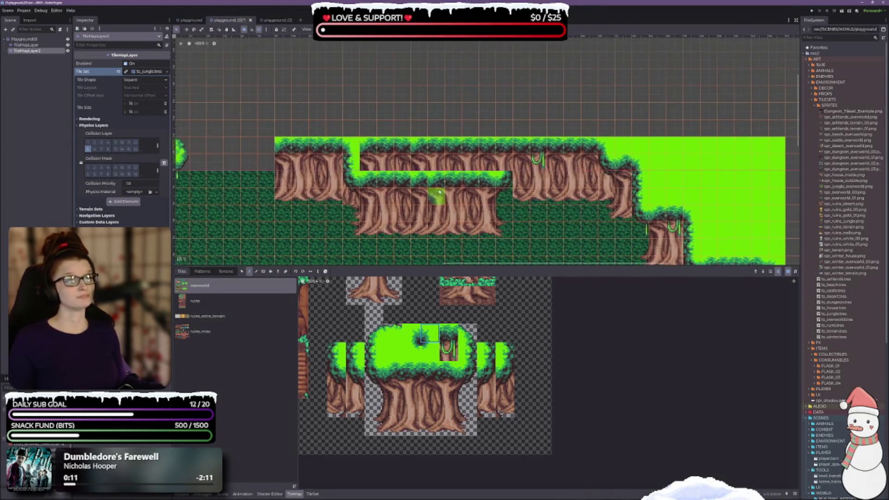
pyautogui.click(466, 351)
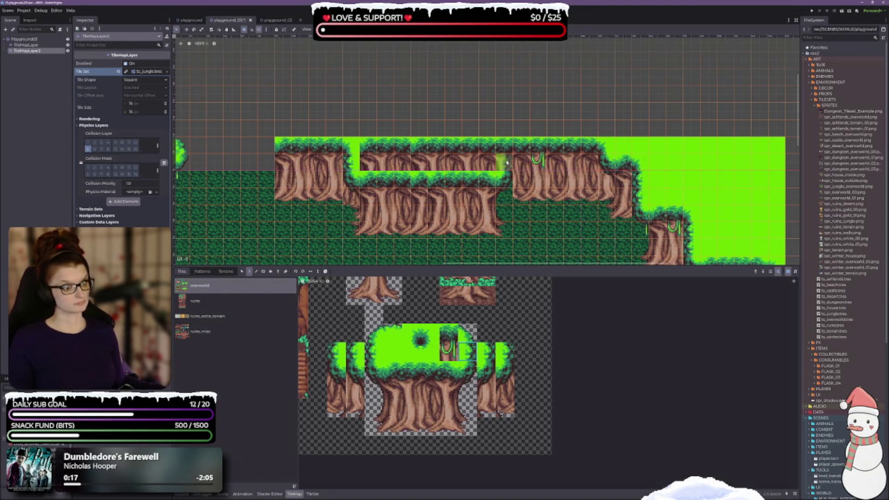
pyautogui.click(418, 339)
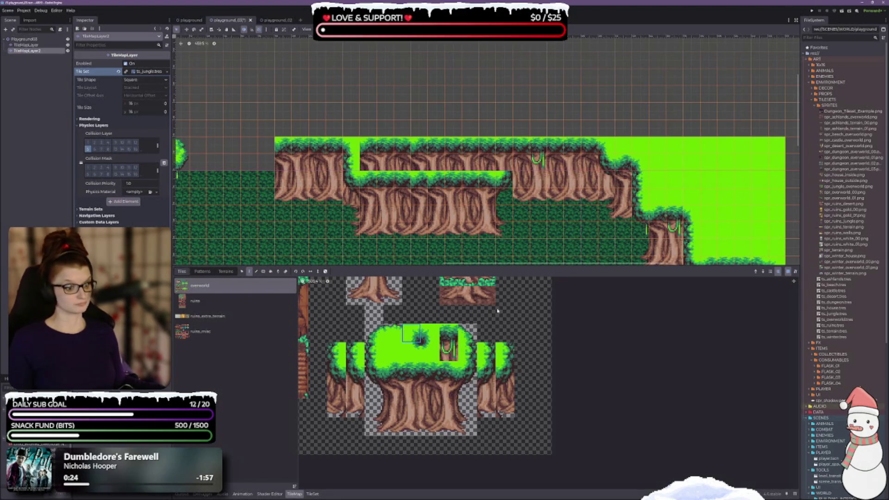
pyautogui.moveTo(484, 370); pyautogui.dragTo(486, 410)
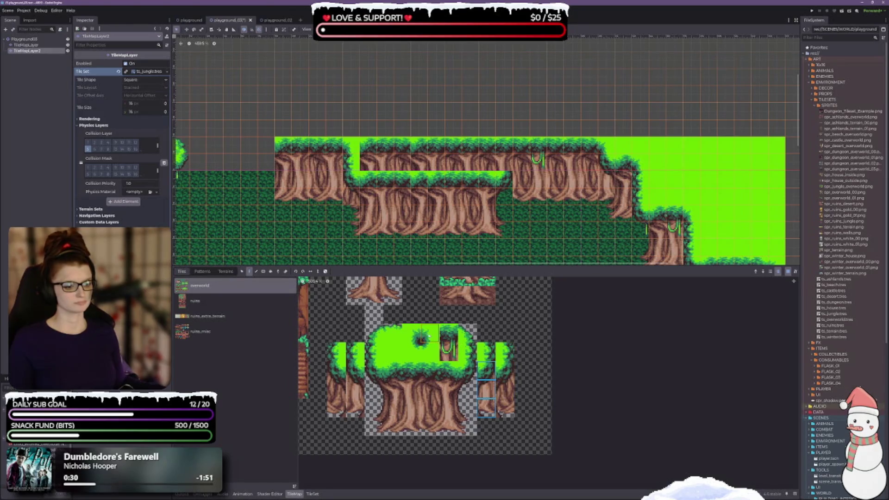
pyautogui.click(430, 351)
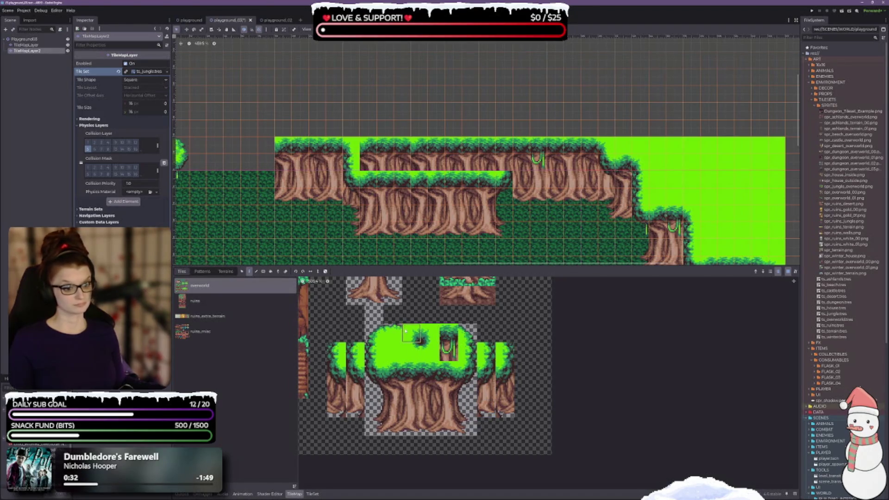
pyautogui.click(505, 162)
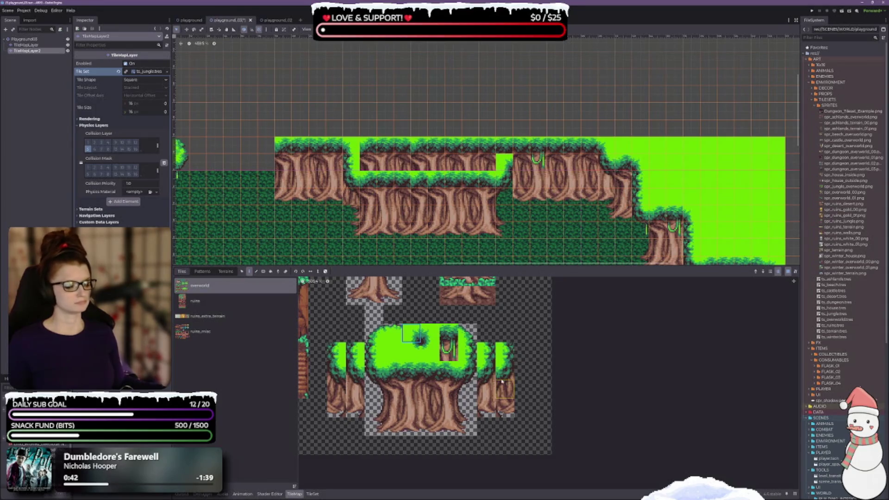
# Fill the upper ledge's top gap with a two-tile piece, undoing a misplaced bright-green tile
pyautogui.moveTo(486, 371); pyautogui.dragTo(485, 351)
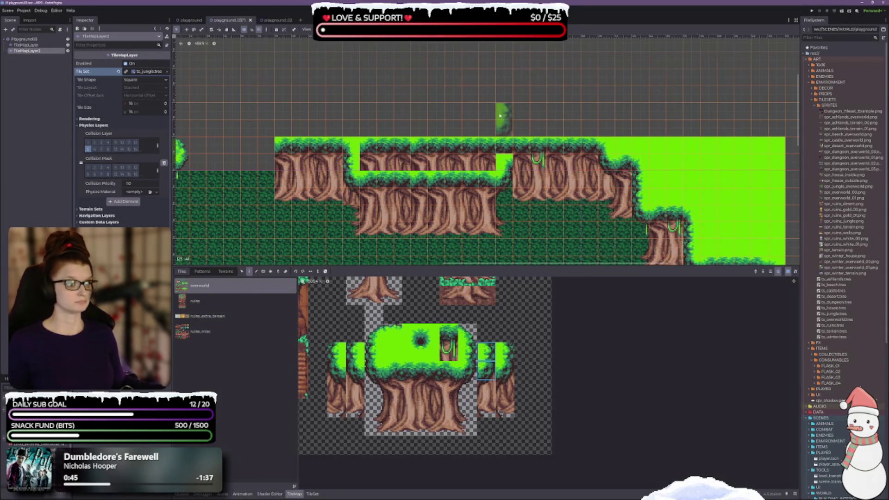
pyautogui.click(505, 153)
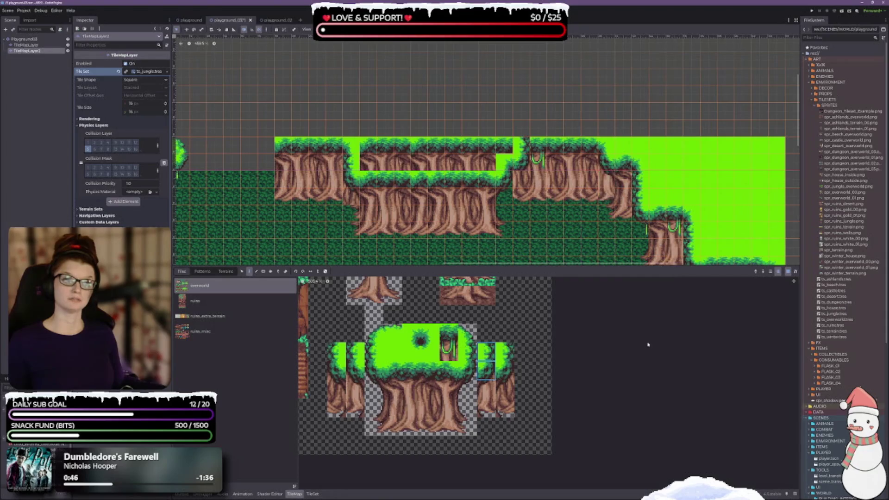
pyautogui.click(488, 371)
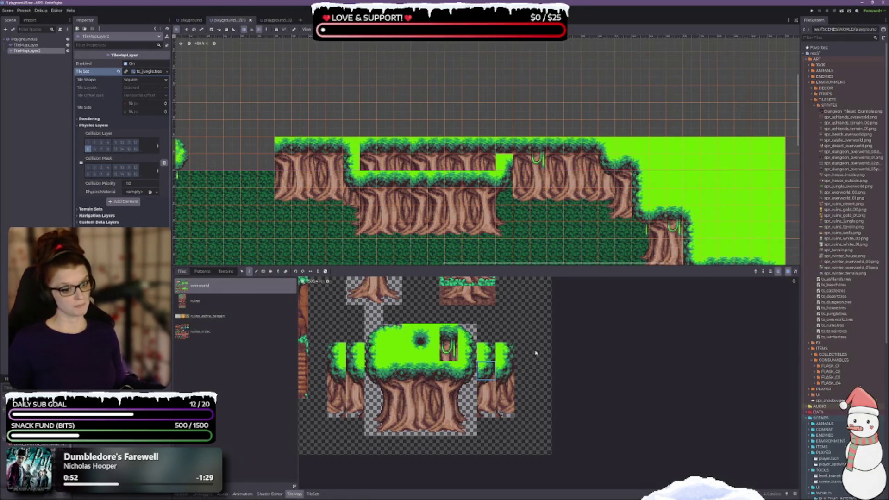
pyautogui.click(468, 370)
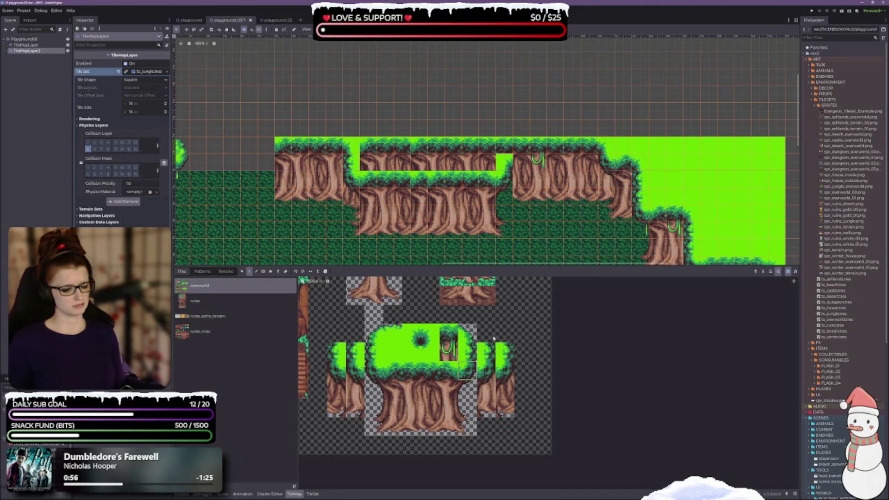
pyautogui.click(521, 161)
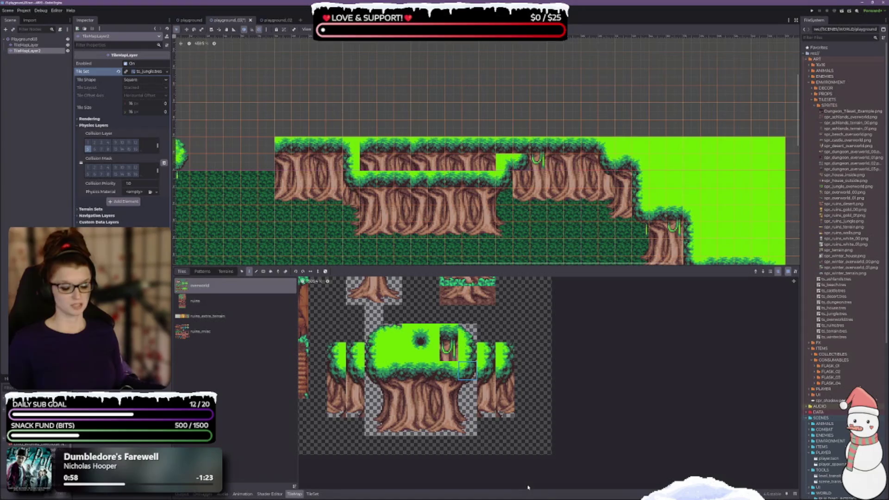
pyautogui.hotkey('ctrl', 'z')
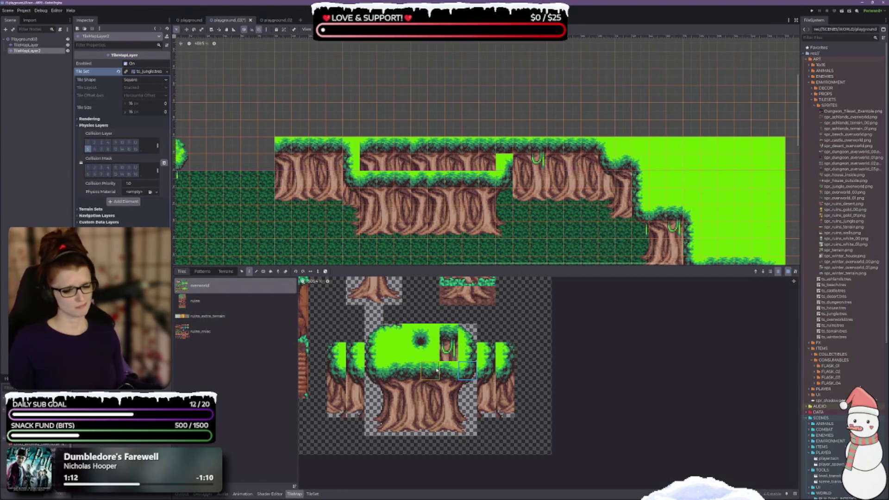
# Paint a single brown trunk tile into the empty grass cell beside the cliffs
pyautogui.scroll(3, 447, 363)
pyautogui.scroll(-3, 445, 375)
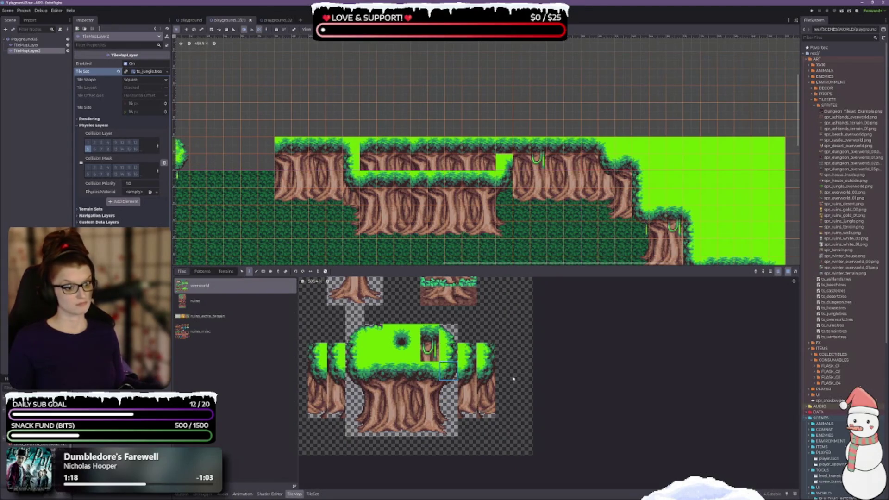
pyautogui.moveTo(487, 406); pyautogui.dragTo(486, 350)
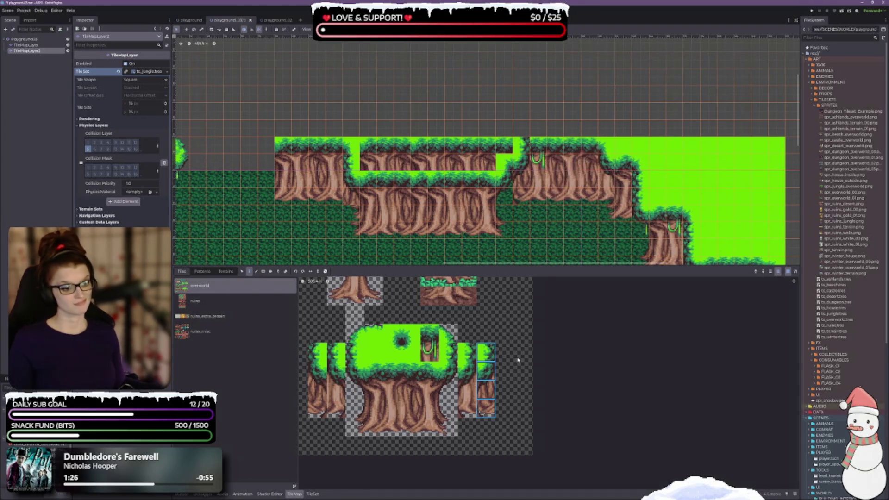
pyautogui.click(508, 414)
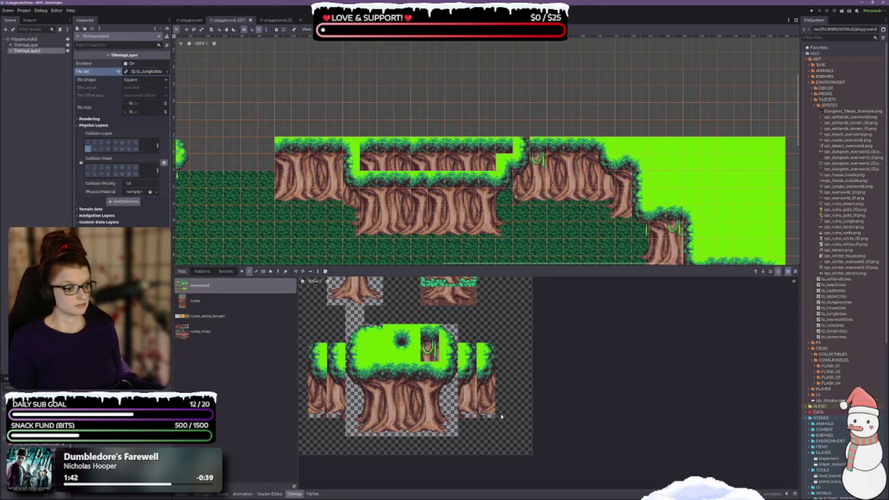
pyautogui.click(468, 393)
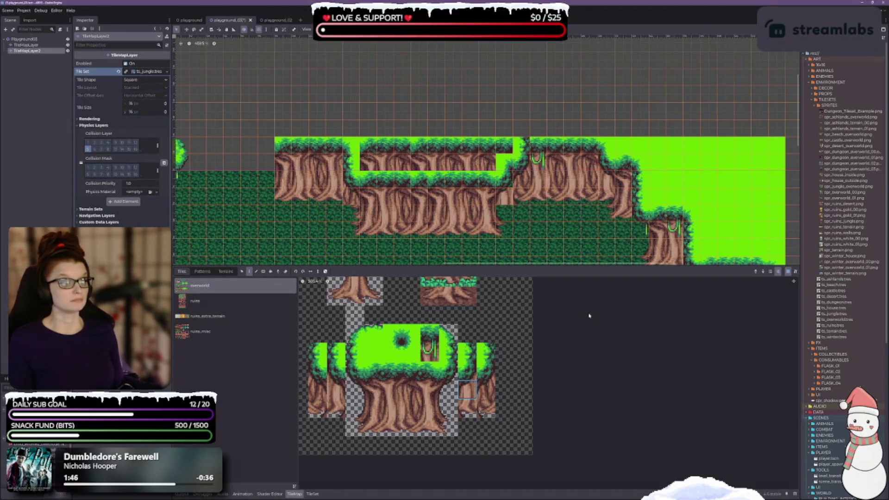
pyautogui.click(468, 409)
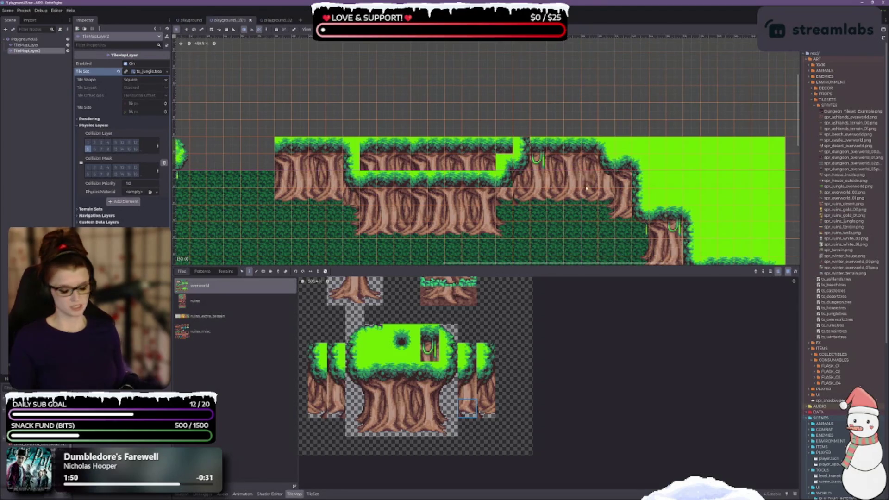
pyautogui.click(505, 196)
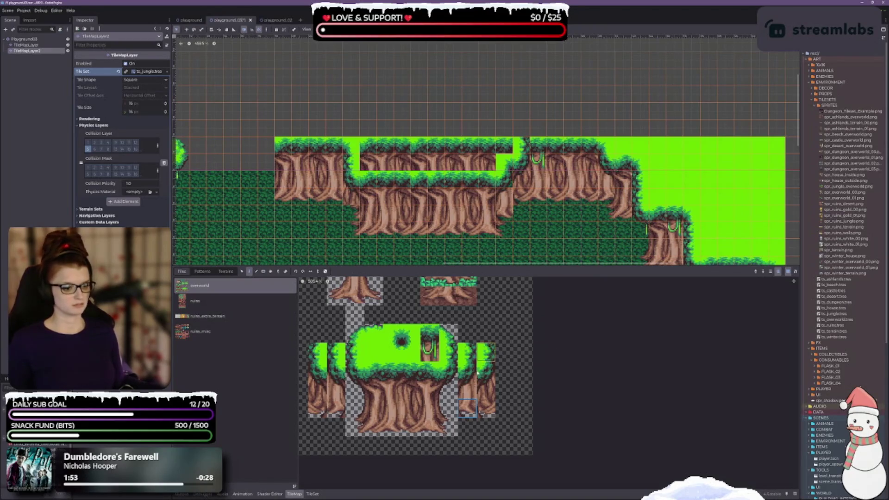
pyautogui.click(486, 407)
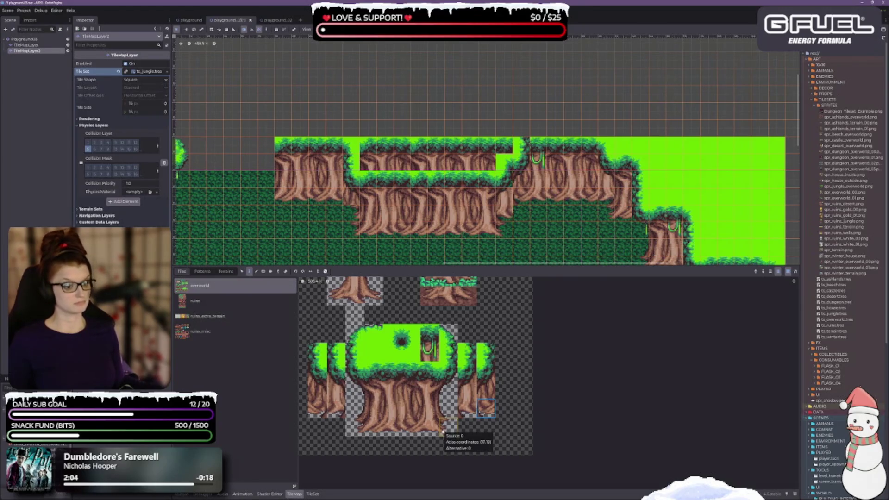
pyautogui.click(444, 430)
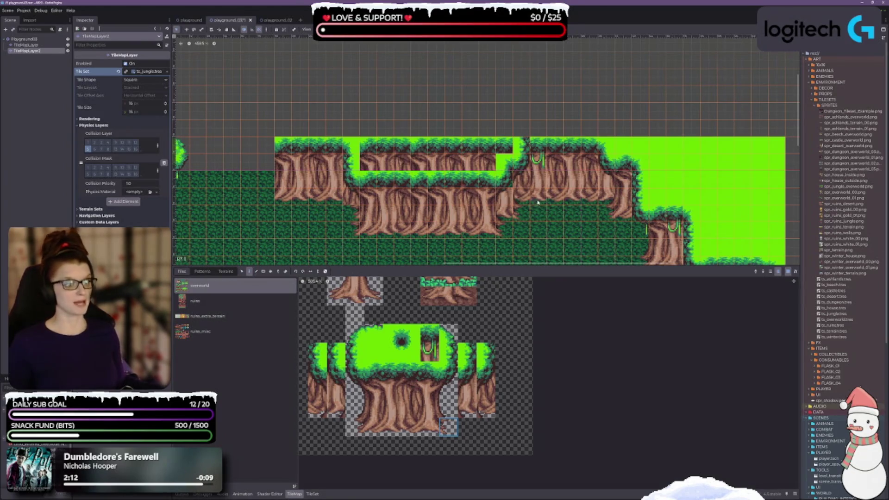
# Zoom and pan toward the stepped cliffs and try several trunk tiles from the atlas
pyautogui.scroll(-2, 519, 208)
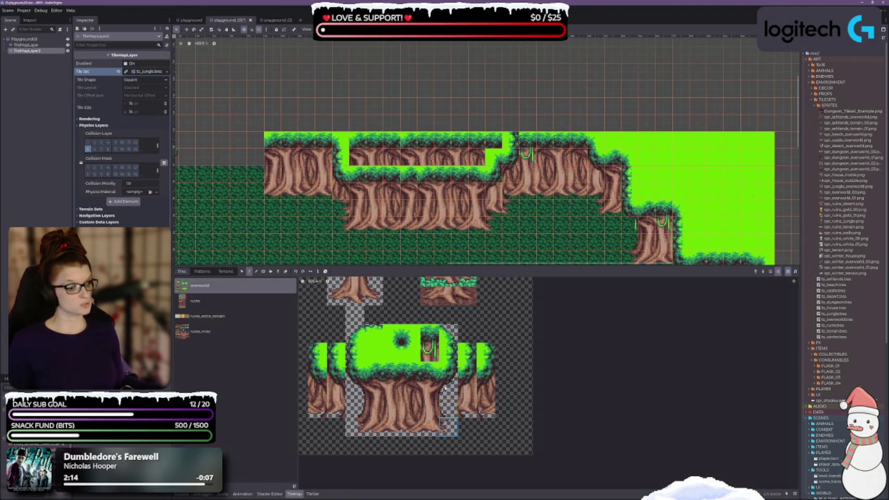
pyautogui.scroll(2, 616, 130)
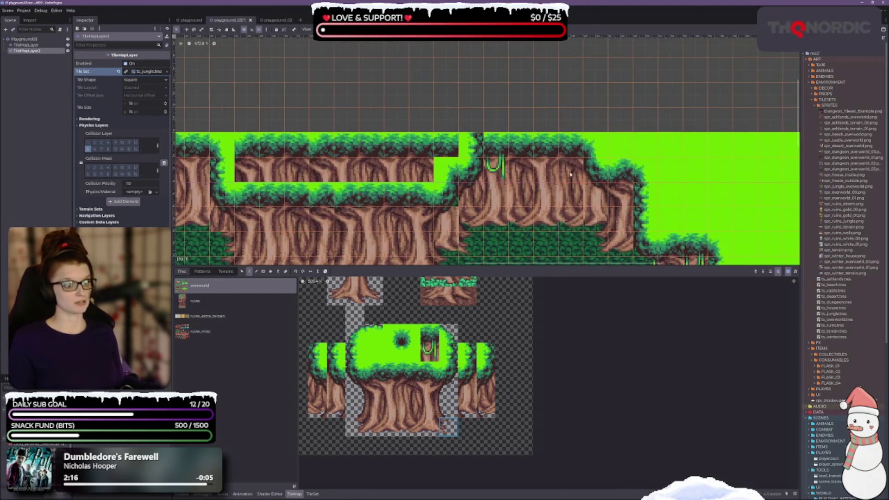
pyautogui.scroll(-3, 571, 174)
pyautogui.hscroll(5, 571, 173)
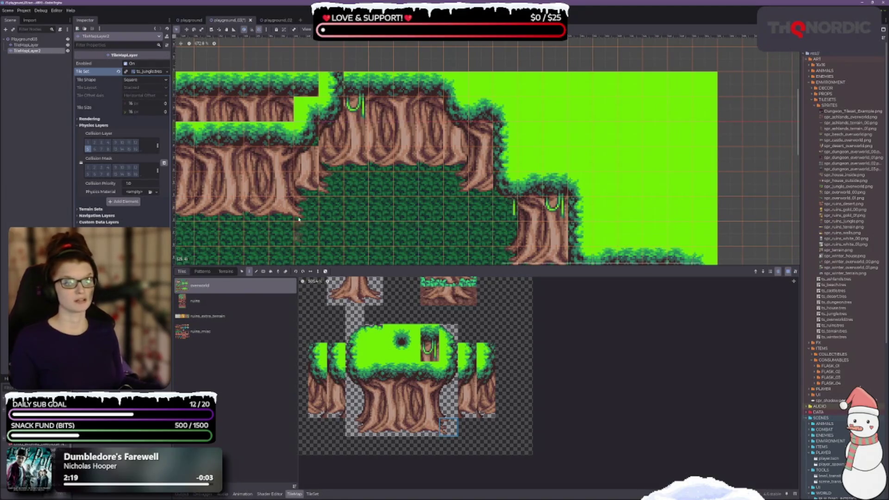
pyautogui.scroll(1, 555, 176)
pyautogui.hscroll(-1, 555, 176)
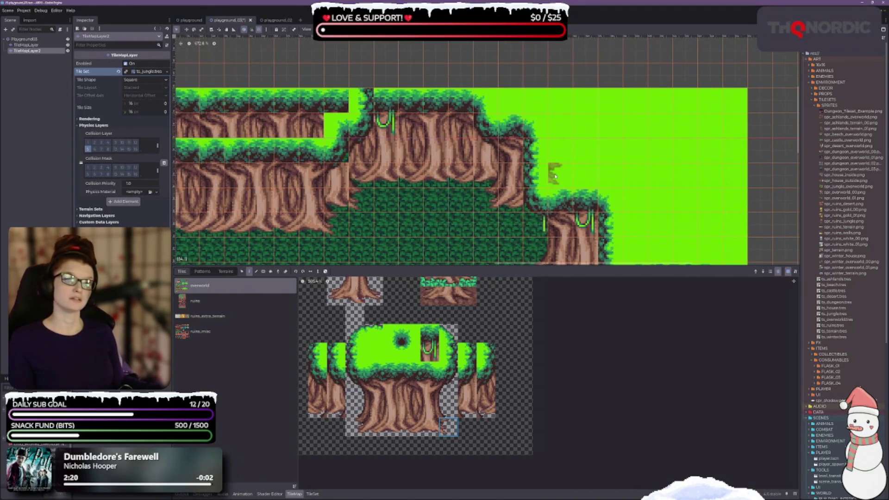
pyautogui.click(448, 409)
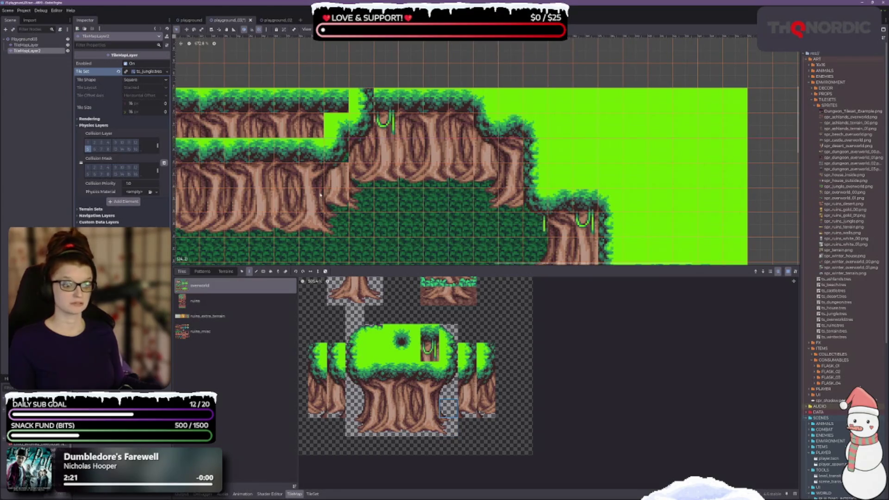
pyautogui.click(467, 409)
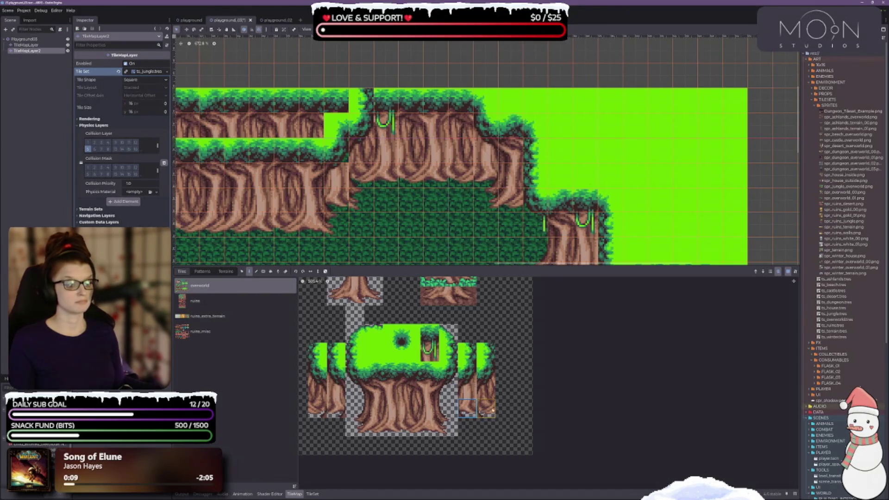
pyautogui.click(486, 389)
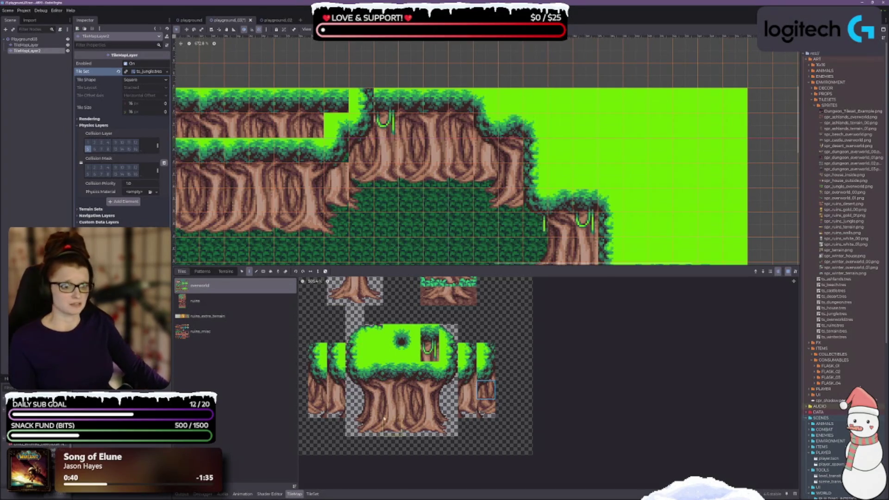
pyautogui.scroll(-2, 383, 414)
# Paint the upper-left ledge's trunk rows and top strip plain green
pyautogui.click(409, 384)
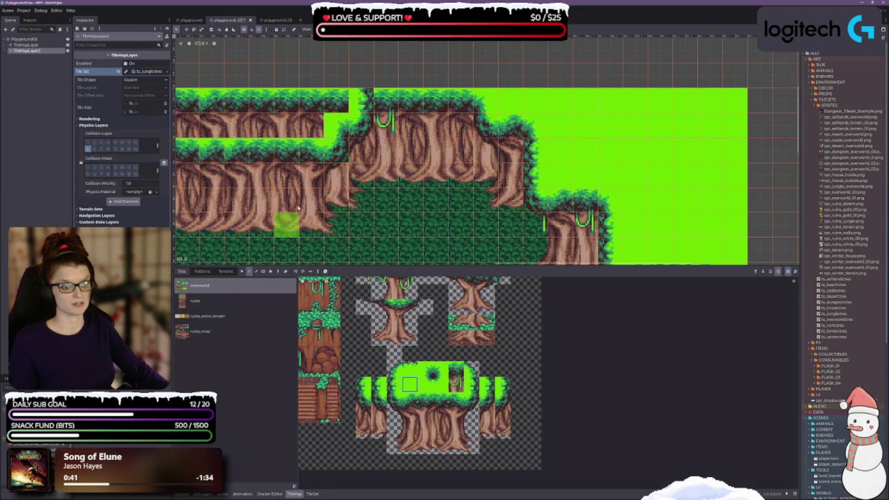
pyautogui.moveTo(296, 212); pyautogui.dragTo(453, 215)
pyautogui.moveTo(278, 141); pyautogui.dragTo(456, 141)
pyautogui.moveTo(290, 120)
pyautogui.mouseDown()
pyautogui.moveTo(484, 120)
pyautogui.moveTo(484, 145)
pyautogui.mouseUp()
pyautogui.moveTo(439, 139); pyautogui.dragTo(377, 137)
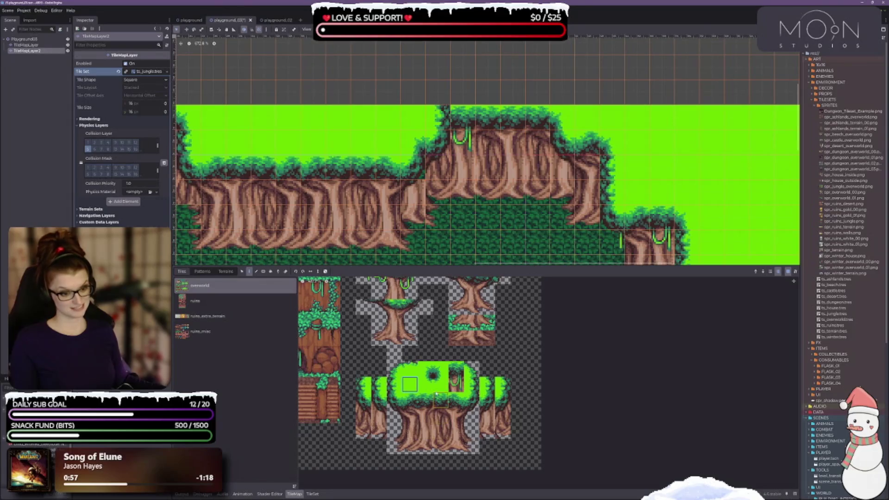
# Pick neighbouring tiles one row lower and scroll the atlas to inspect the trees
pyautogui.scroll(1, 416, 382)
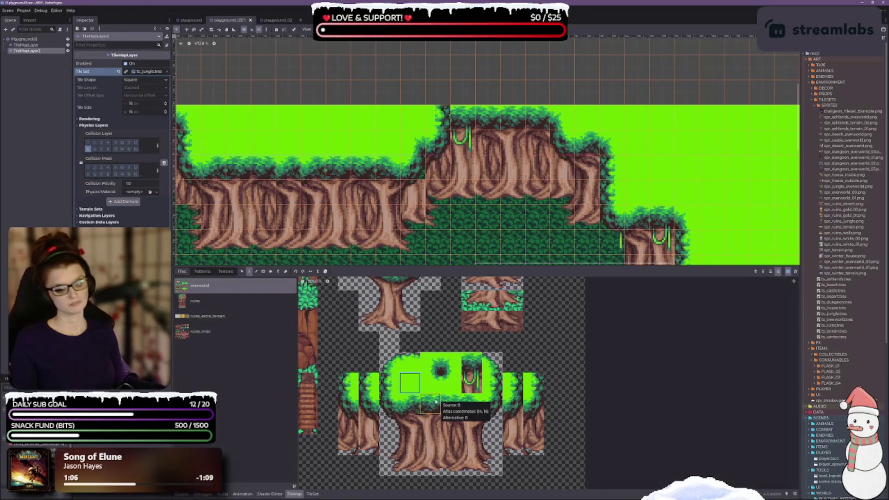
pyautogui.click(410, 404)
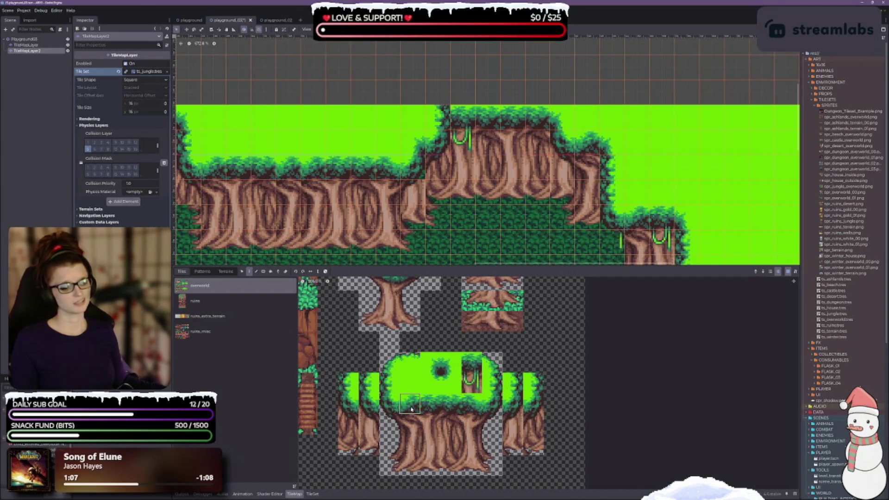
pyautogui.click(435, 404)
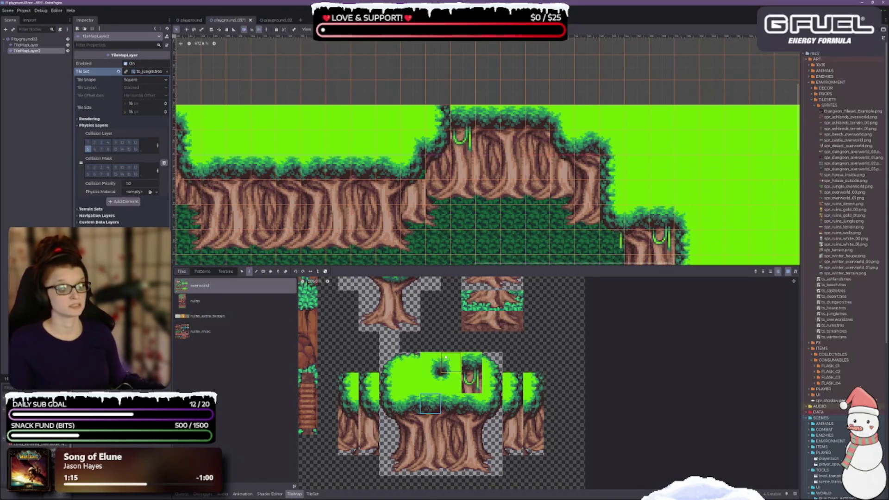
pyautogui.scroll(-2, 505, 421)
pyautogui.scroll(-3, 506, 422)
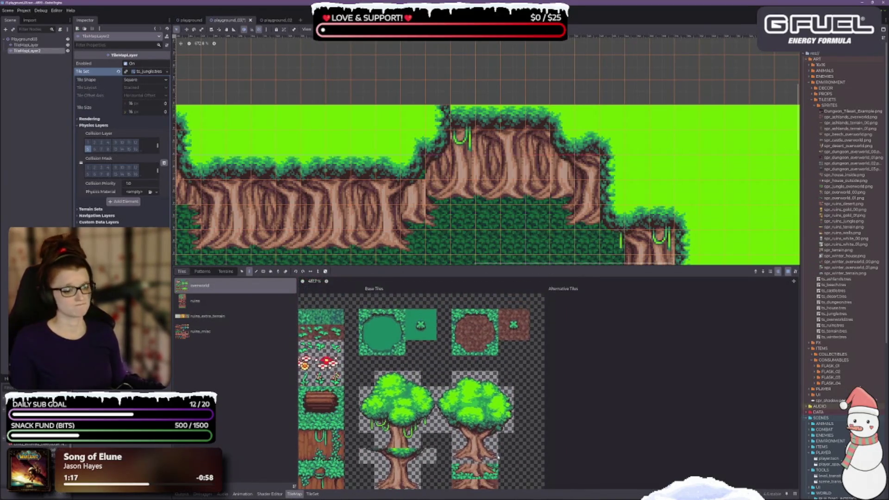
pyautogui.scroll(-5, 463, 352)
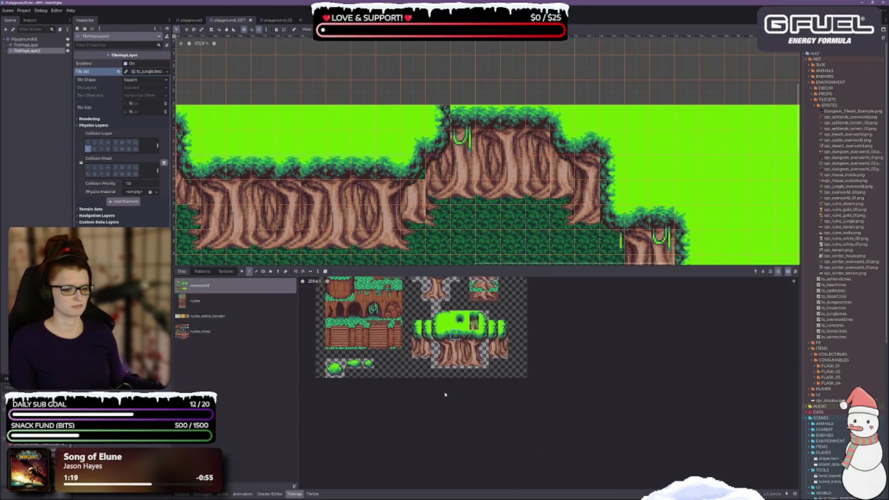
pyautogui.scroll(2, 455, 336)
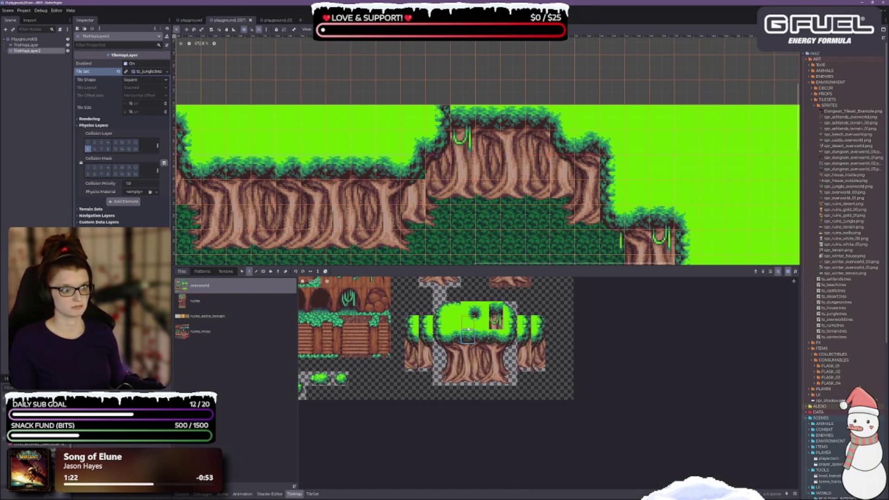
pyautogui.scroll(1, 469, 329)
pyautogui.scroll(1, 469, 329)
pyautogui.moveTo(504, 322); pyautogui.dragTo(437, 333)
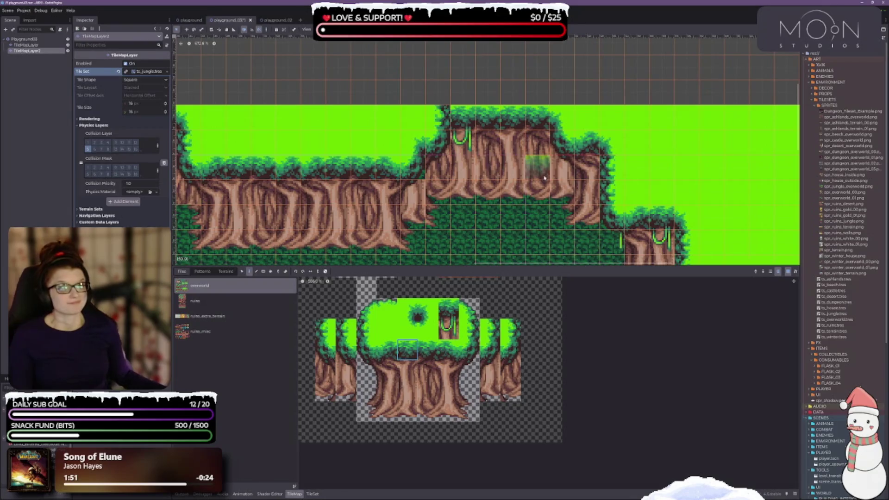
# Paint a canopy-edge tile and a green edge tile on the middle cliff's left edge
pyautogui.click(388, 350)
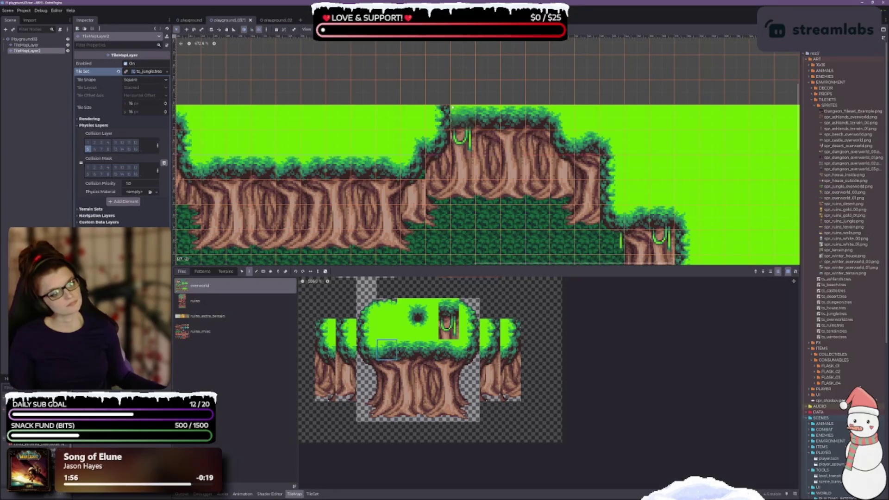
pyautogui.click(449, 126)
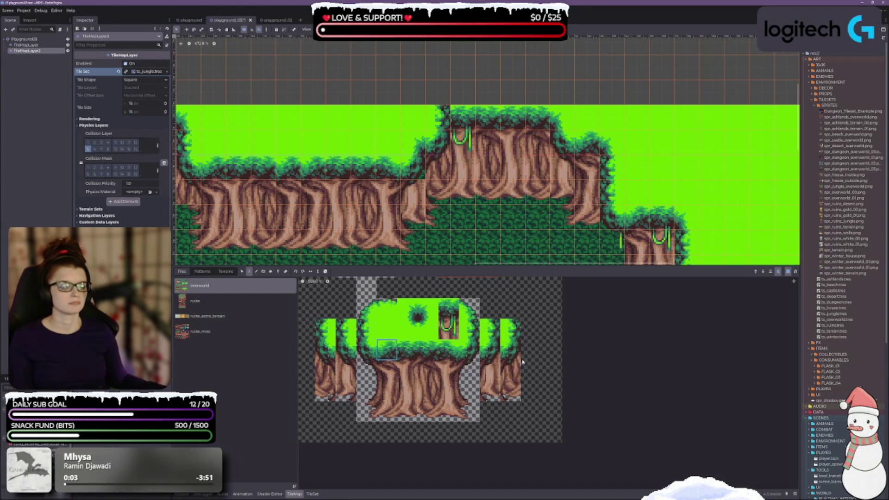
pyautogui.click(469, 329)
pyautogui.click(419, 148)
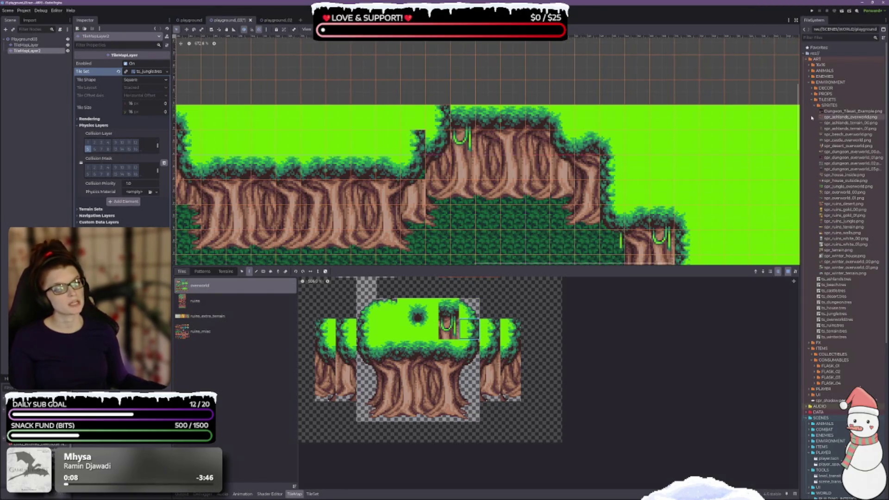
# Replace two trunk cells at the cliff's left edge with dark-green grass
pyautogui.click(470, 349)
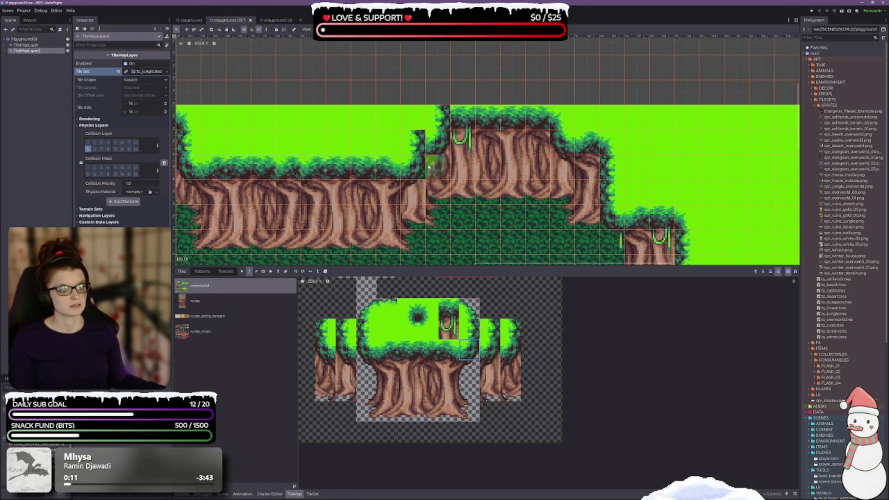
pyautogui.moveTo(469, 370); pyautogui.dragTo(469, 392)
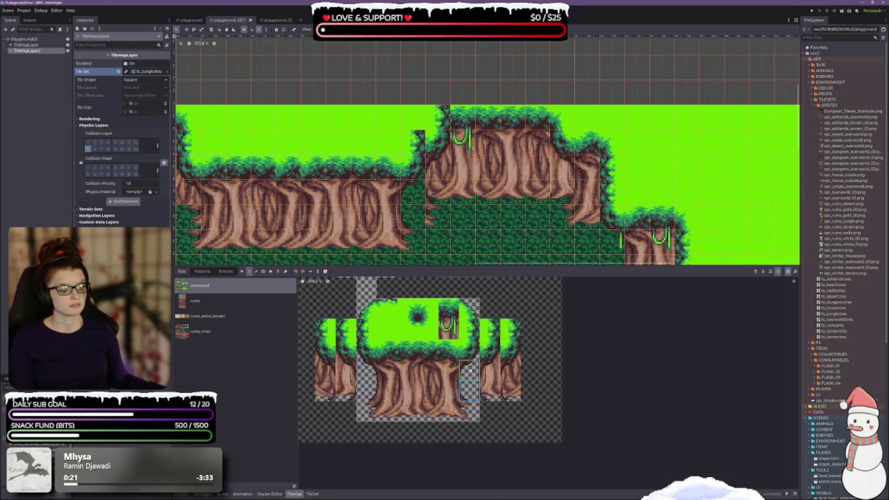
pyautogui.scroll(-1, 505, 186)
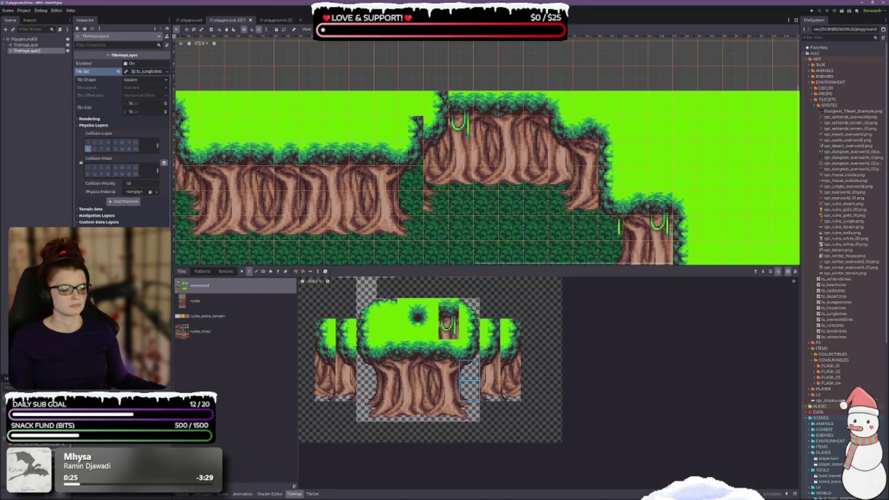
pyautogui.click(470, 390)
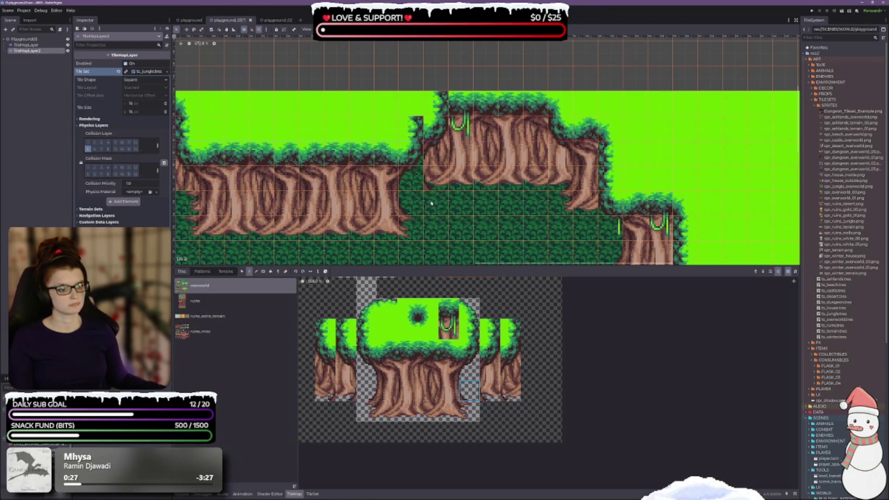
pyautogui.click(434, 188)
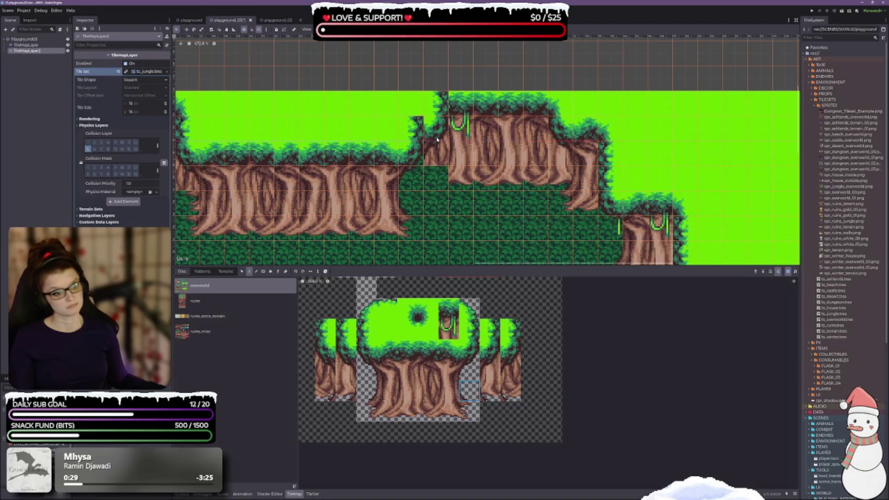
pyautogui.click(437, 155)
# Erase the stray bush-edge tile and the cell above the new grass
pyautogui.rightClick(435, 129)
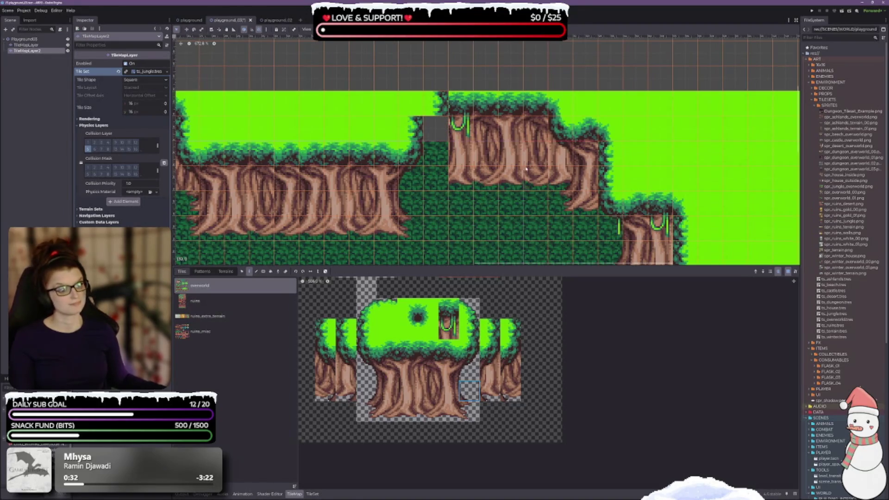
pyautogui.moveTo(525, 169); pyautogui.dragTo(522, 191)
pyautogui.rightClick(433, 128)
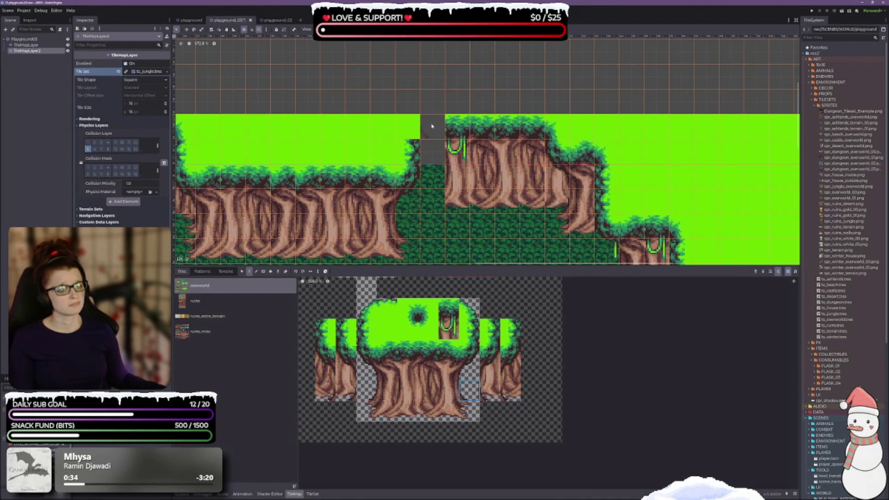
pyautogui.moveTo(507, 186); pyautogui.dragTo(507, 167)
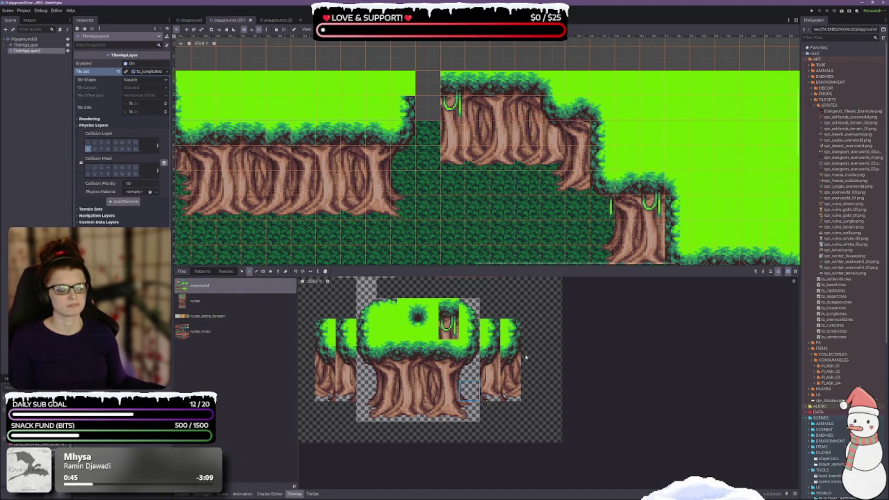
# Try several tile strips in the TileSet atlas, then clear the selection without painting
pyautogui.moveTo(513, 327); pyautogui.dragTo(519, 355)
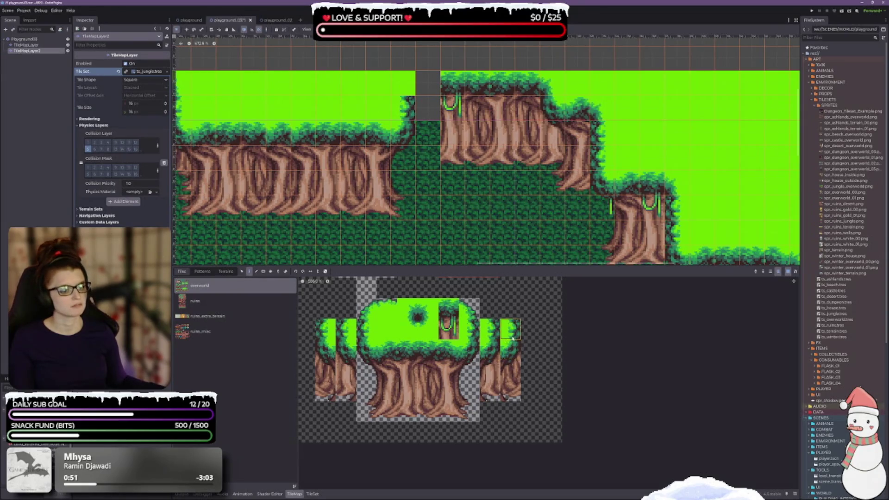
pyautogui.moveTo(510, 348); pyautogui.dragTo(509, 393)
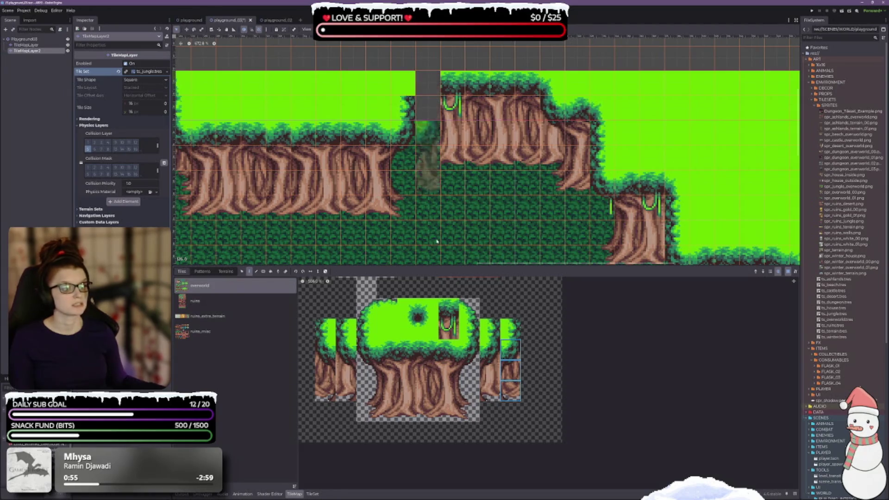
pyautogui.moveTo(490, 328); pyautogui.dragTo(494, 392)
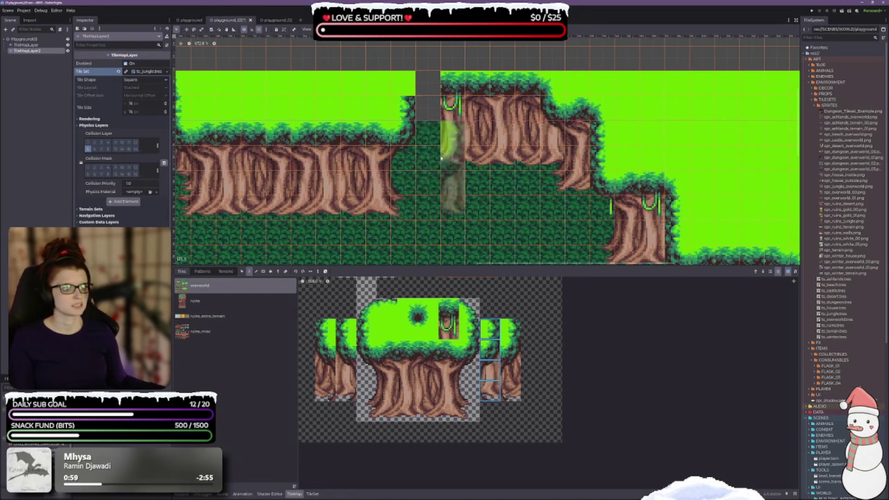
pyautogui.click(500, 423)
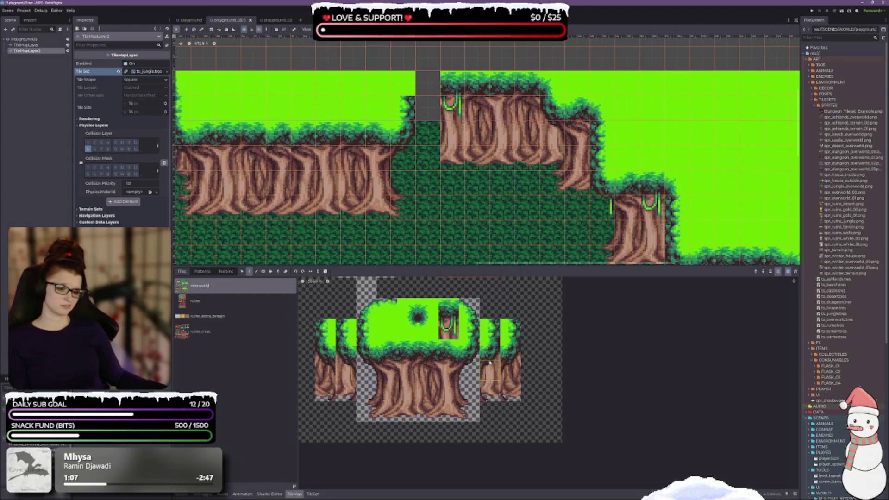
pyautogui.moveTo(402, 224); pyautogui.dragTo(483, 227)
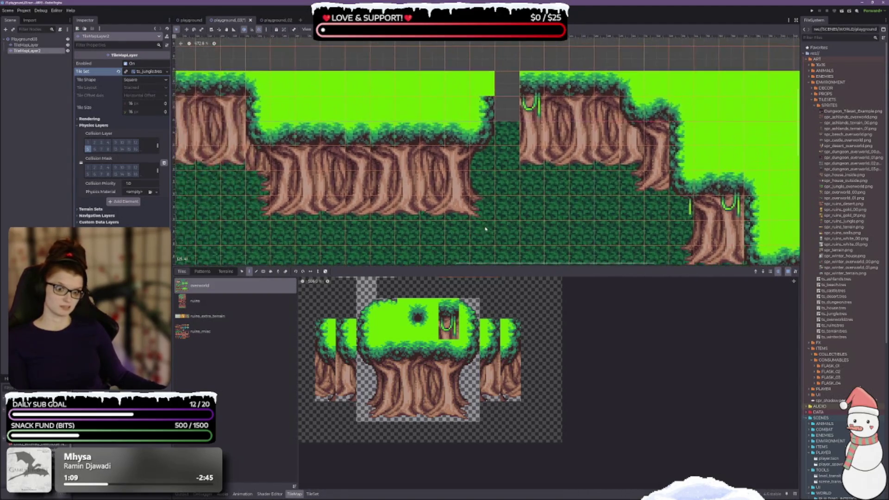
# Paint a four-tile tree-trunk column into the empty gap beside the raised ledge
pyautogui.scroll(-2, 485, 242)
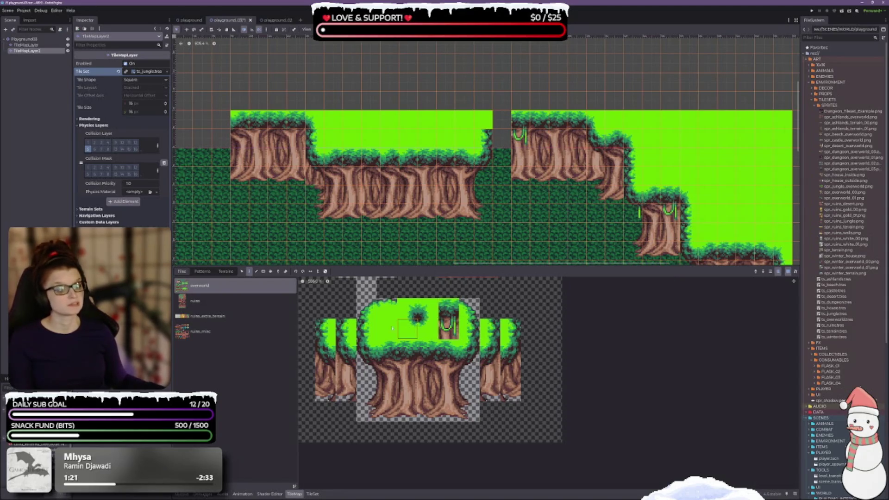
pyautogui.click(409, 308)
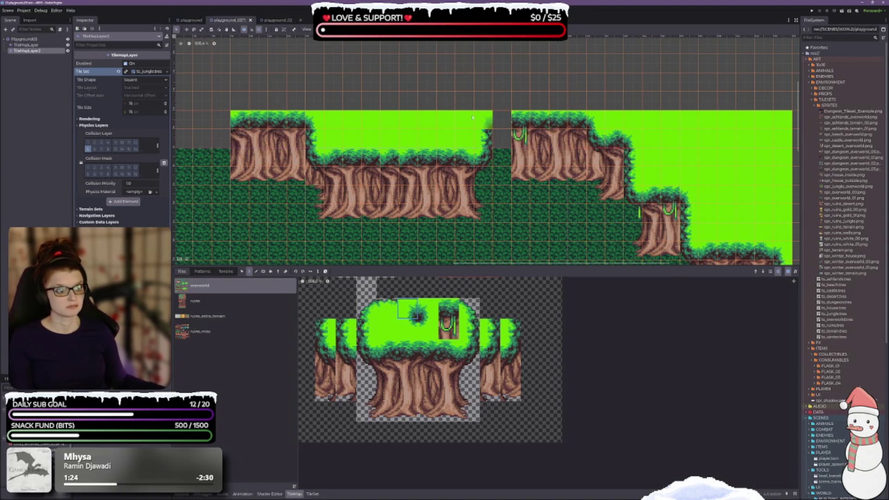
pyautogui.scroll(3, 524, 146)
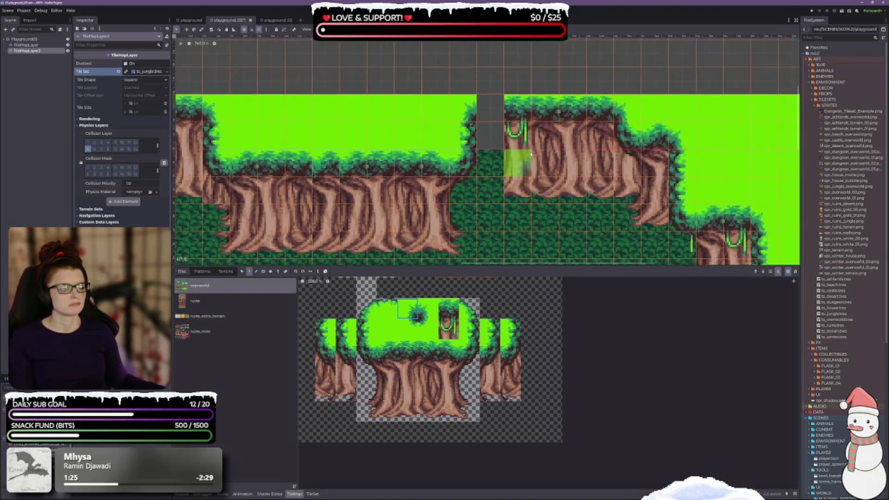
pyautogui.moveTo(524, 146); pyautogui.dragTo(449, 134)
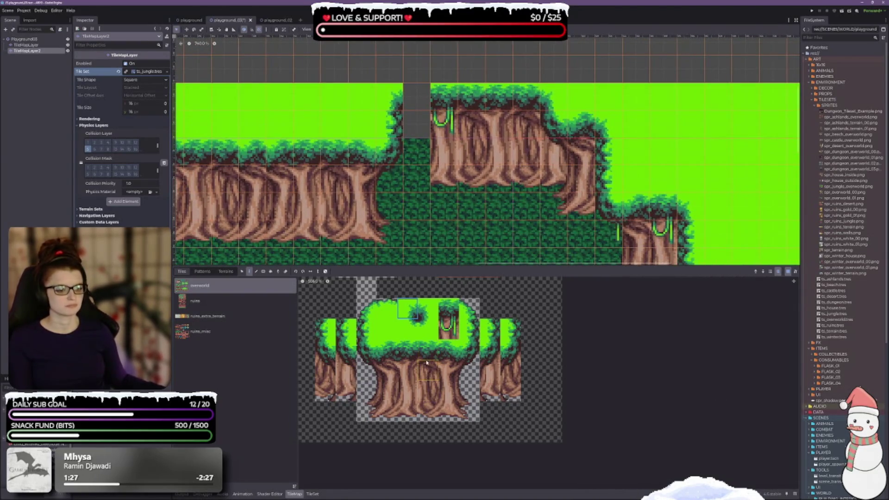
pyautogui.moveTo(408, 348); pyautogui.dragTo(406, 407)
pyautogui.click(417, 139)
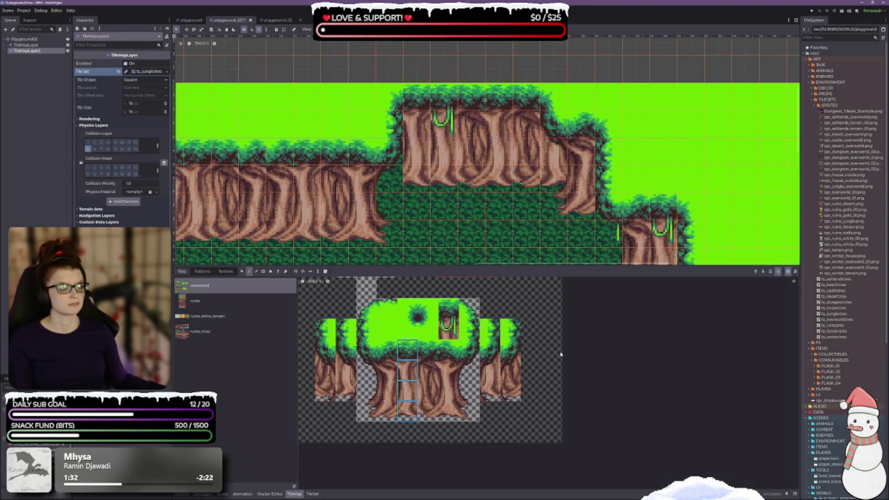
# Paint the neighbouring four-tile trunk column over the gap and save the scene
pyautogui.moveTo(428, 348); pyautogui.dragTo(429, 415)
pyautogui.click(413, 135)
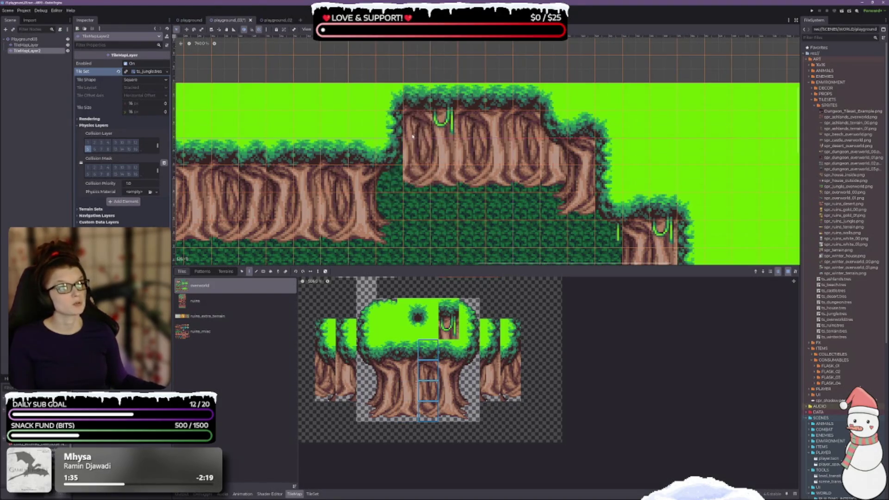
pyautogui.hotkey('ctrl', 's')
pyautogui.moveTo(488, 133); pyautogui.dragTo(506, 116)
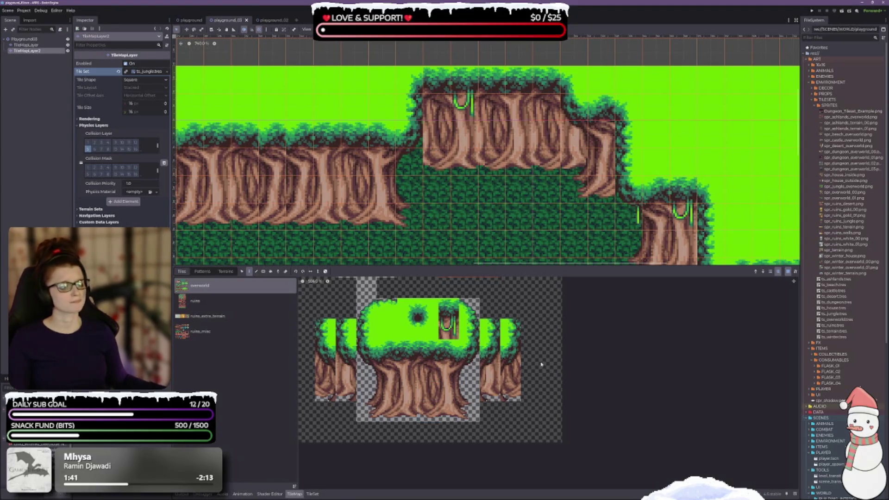
# Give the left ledge's right end a rounded canopy edge into the grass, then save
pyautogui.click(513, 335)
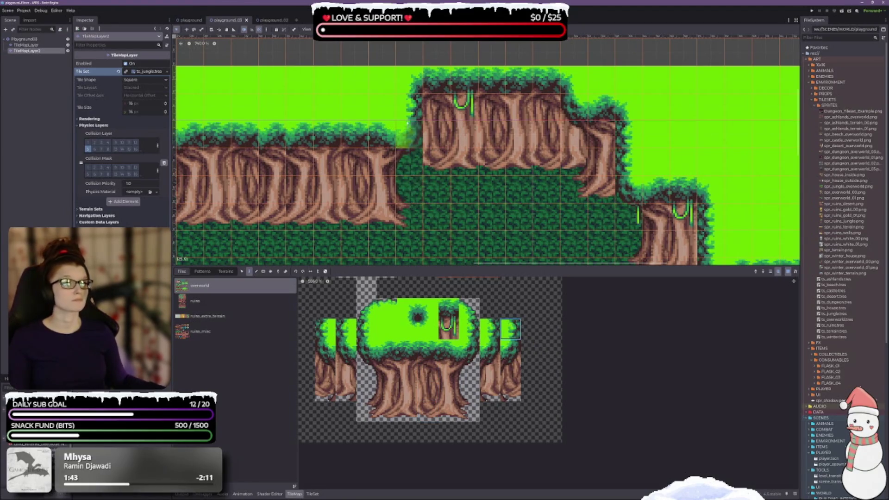
pyautogui.click(511, 350)
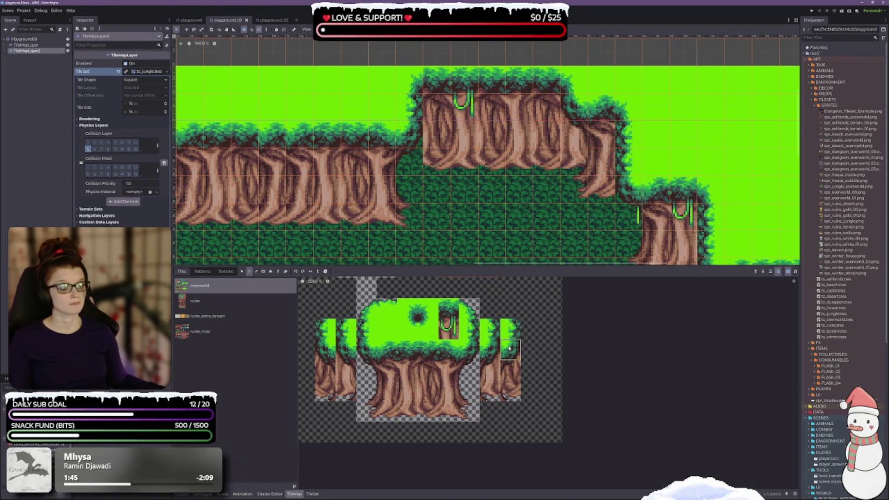
pyautogui.click(413, 130)
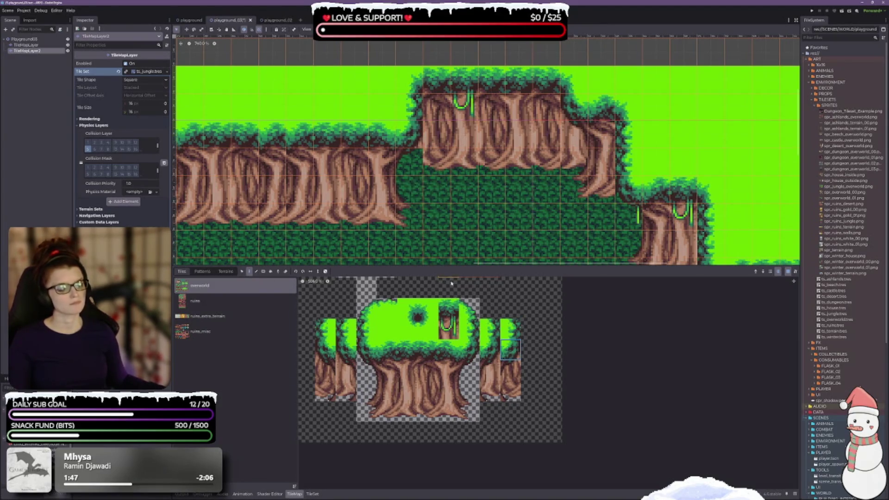
pyautogui.moveTo(500, 366); pyautogui.dragTo(511, 394)
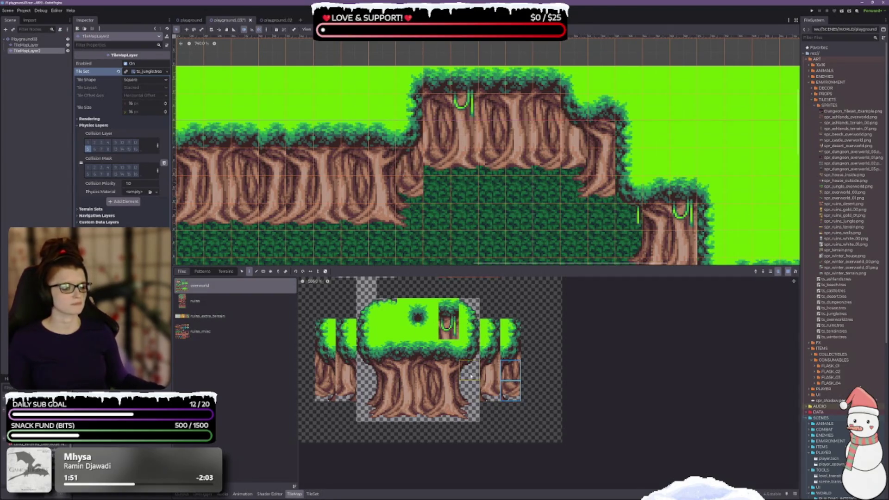
pyautogui.moveTo(490, 371); pyautogui.dragTo(490, 391)
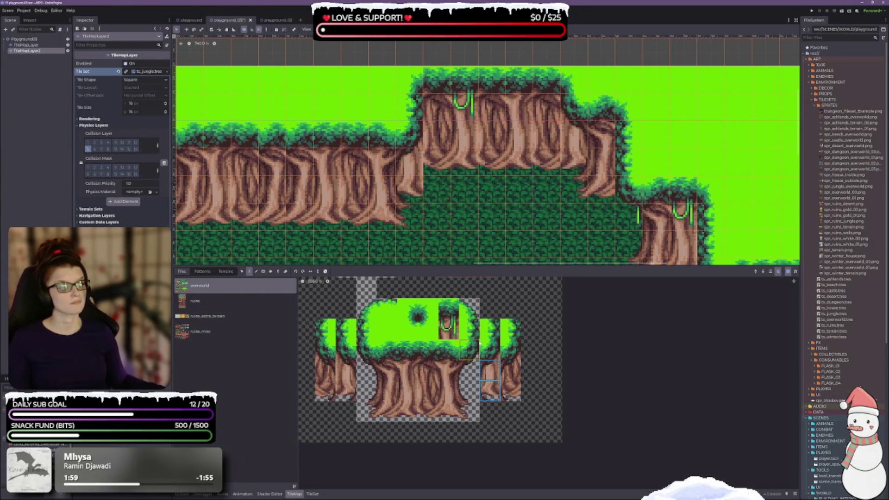
pyautogui.click(469, 391)
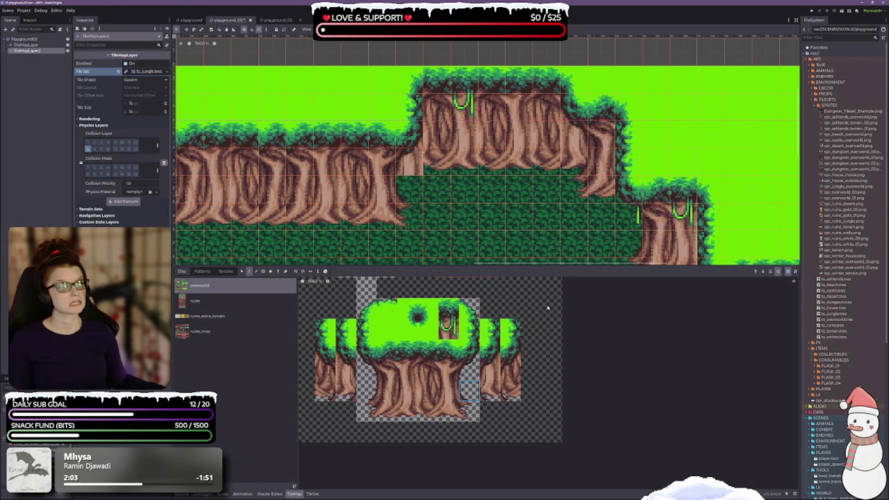
pyautogui.click(469, 370)
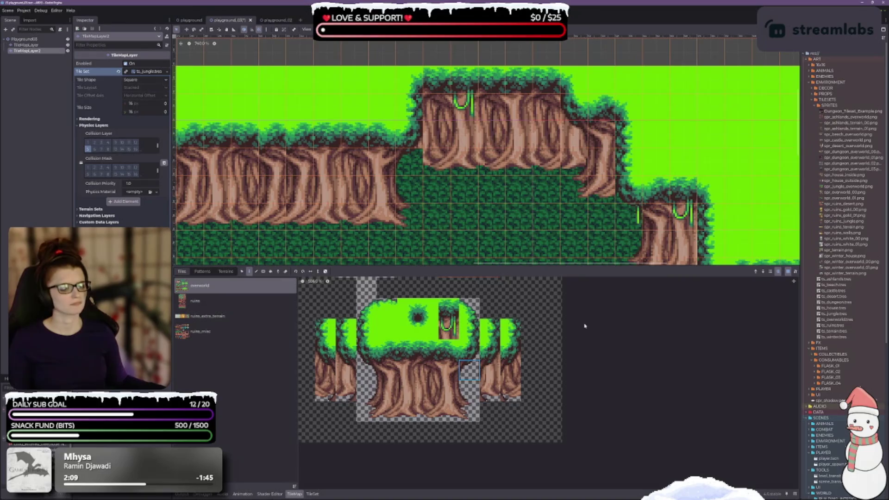
pyautogui.hotkey('ctrl', 's')
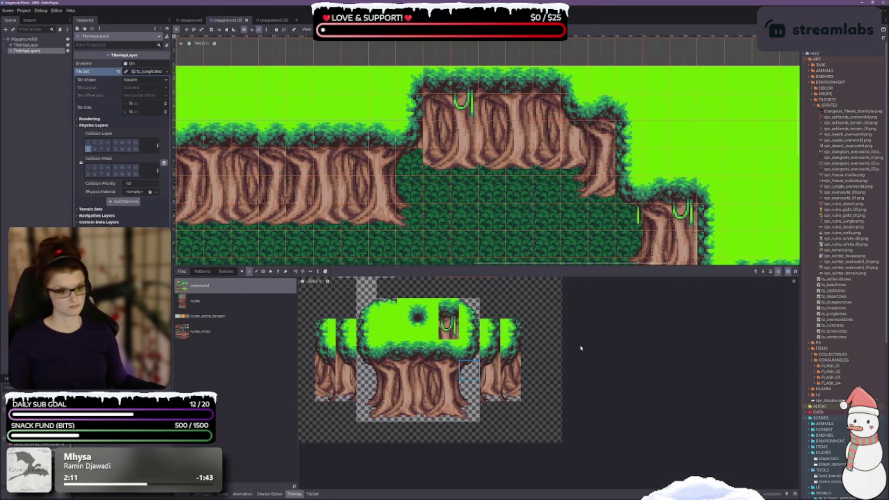
pyautogui.scroll(-2, 518, 455)
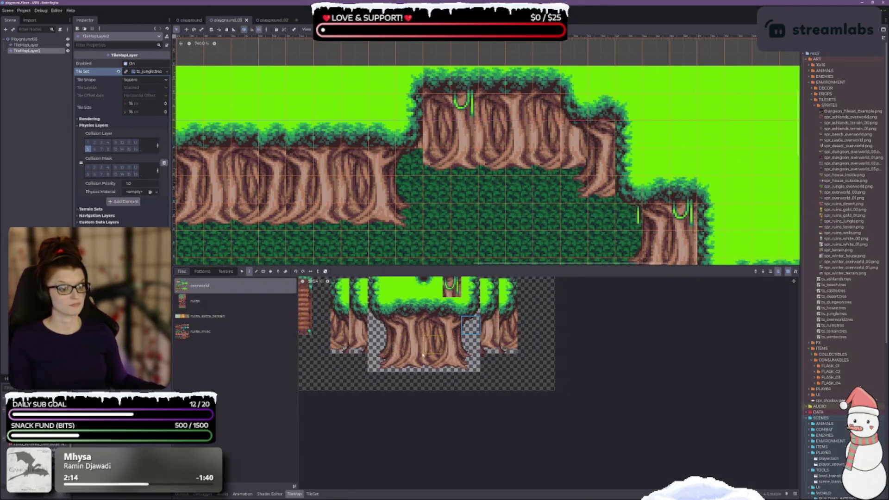
# Swap one tile near the ledge for a different atlas tile and save the scene
pyautogui.hscroll(2, 484, 349)
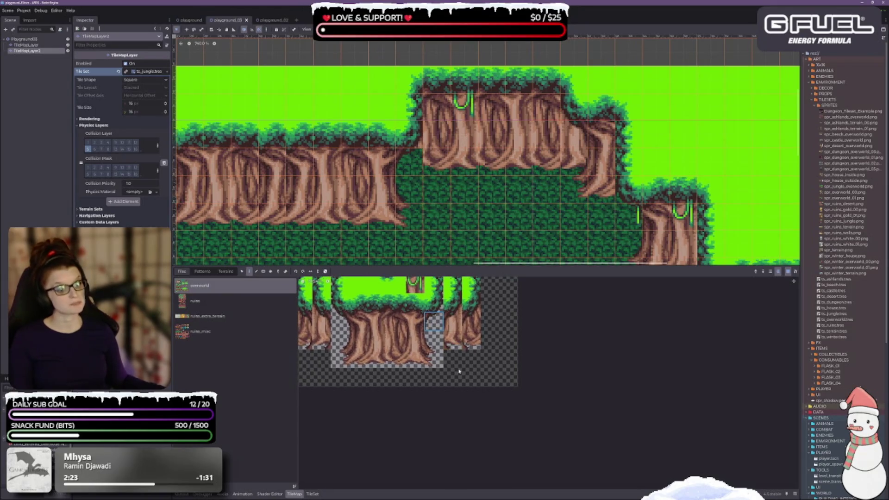
pyautogui.click(474, 343)
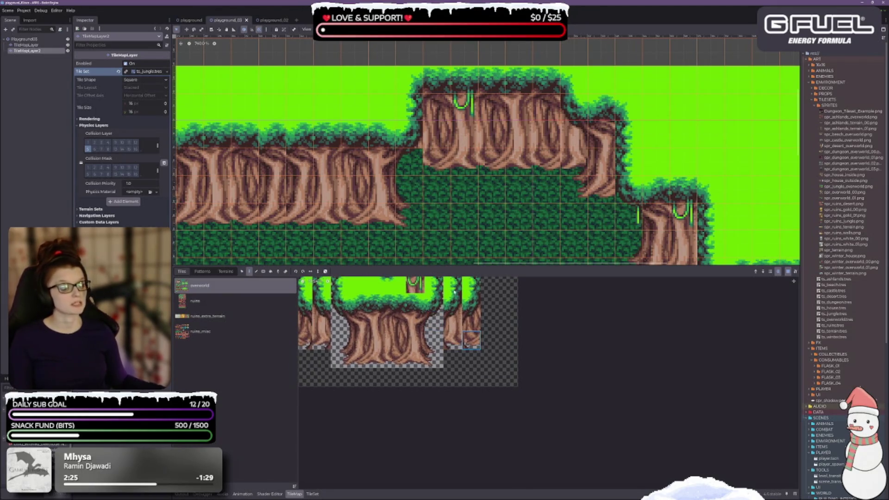
pyautogui.click(442, 166)
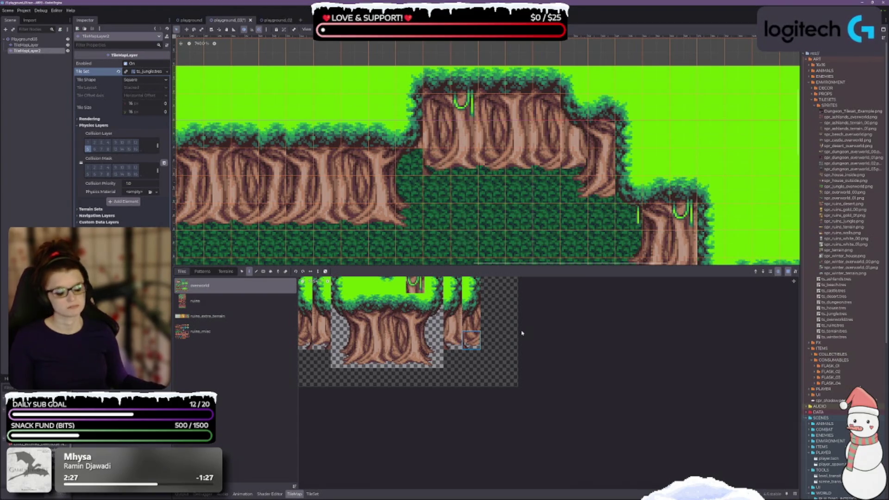
pyautogui.hotkey('ctrl', 's')
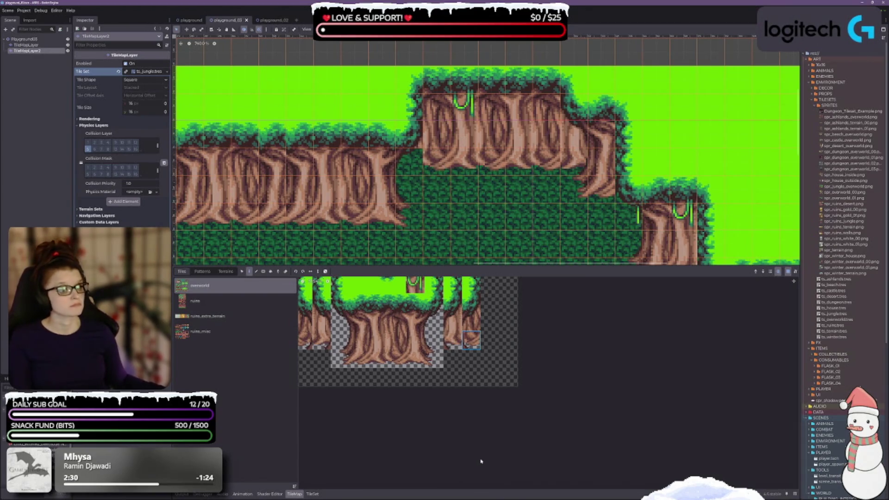
# Test two trunk tiles on the ledge and undo both
pyautogui.moveTo(416, 384); pyautogui.dragTo(453, 383)
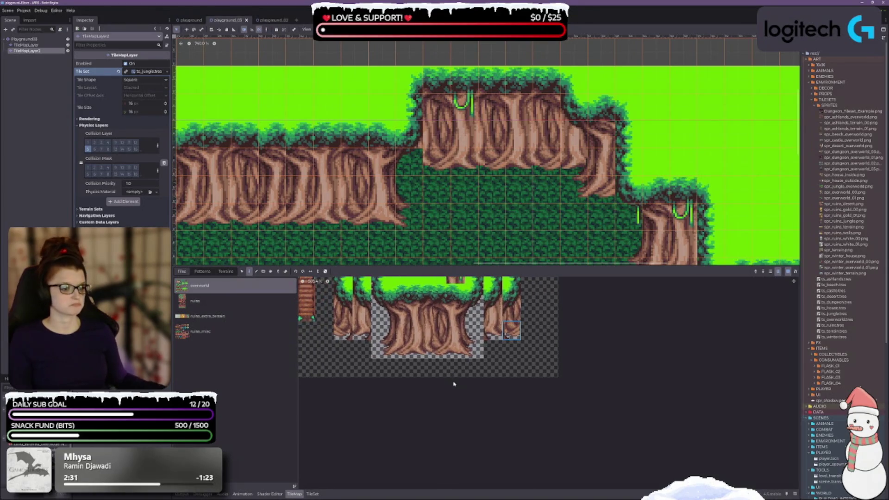
pyautogui.click(443, 353)
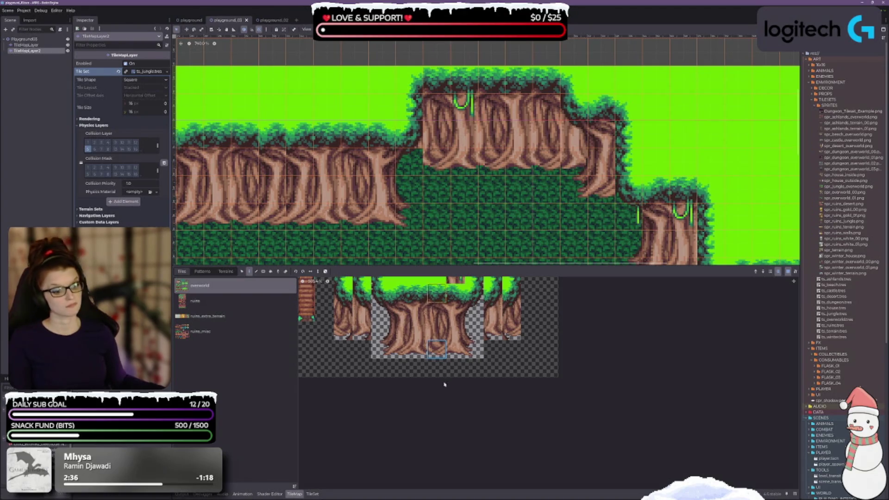
pyautogui.click(380, 350)
pyautogui.click(413, 172)
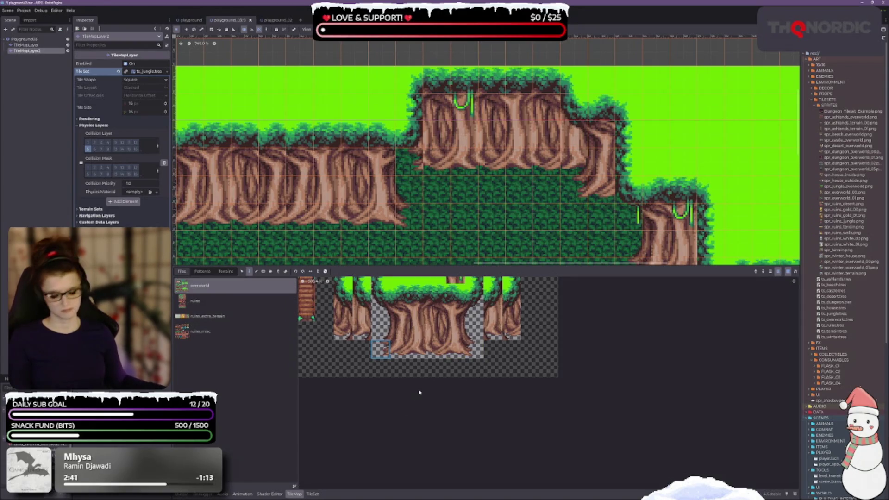
pyautogui.hotkey('ctrl', 'z')
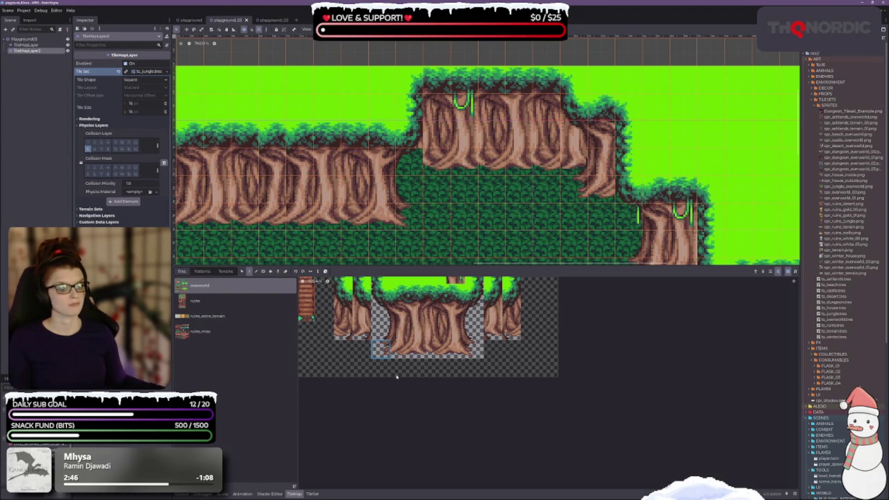
pyautogui.click(399, 349)
pyautogui.click(426, 160)
pyautogui.hotkey('ctrl', 'z')
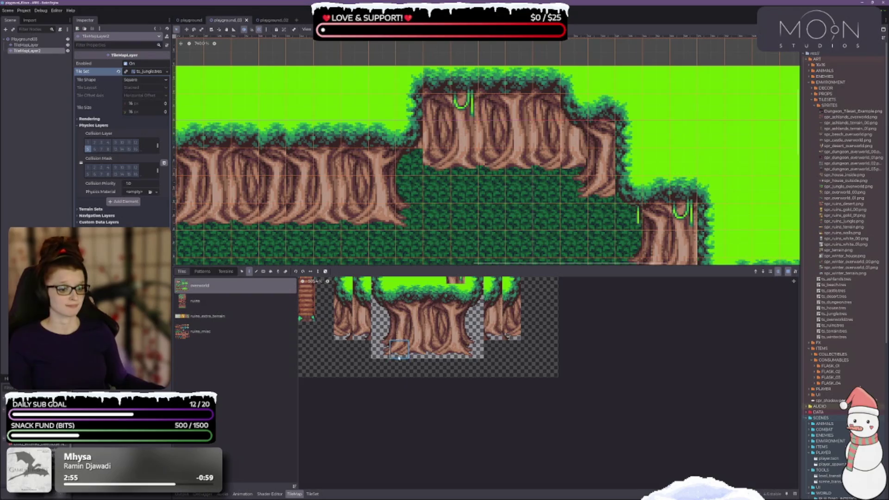
pyautogui.scroll(4, 398, 363)
pyautogui.scroll(1, 421, 376)
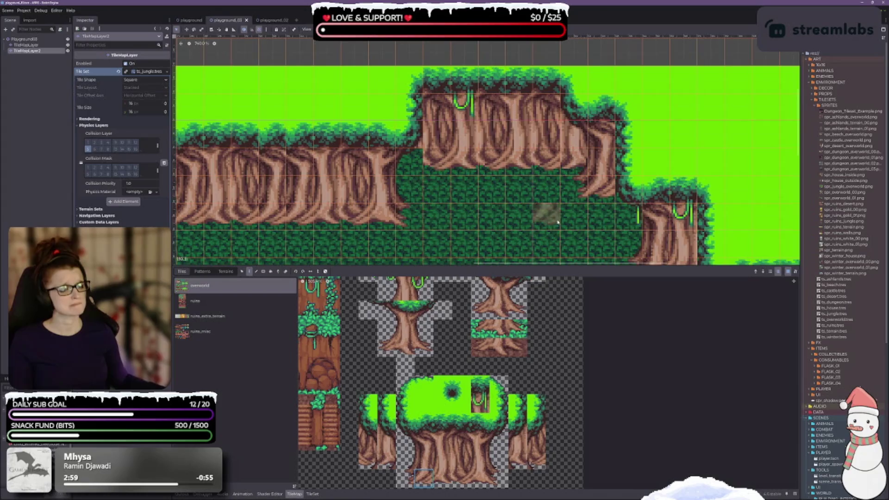
pyautogui.scroll(-4, 558, 222)
pyautogui.moveTo(516, 190)
pyautogui.mouseDown()
pyautogui.moveTo(460, 172)
pyautogui.moveTo(441, 125)
pyautogui.mouseUp()
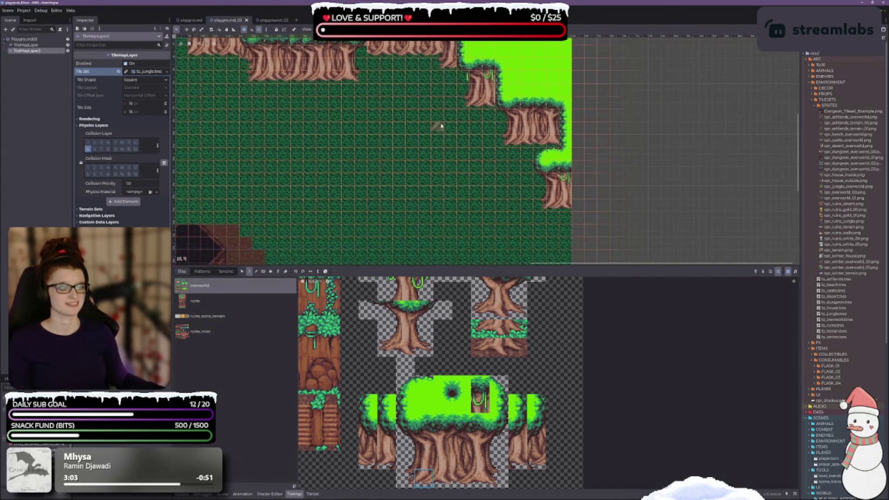
pyautogui.moveTo(361, 153); pyautogui.dragTo(375, 202)
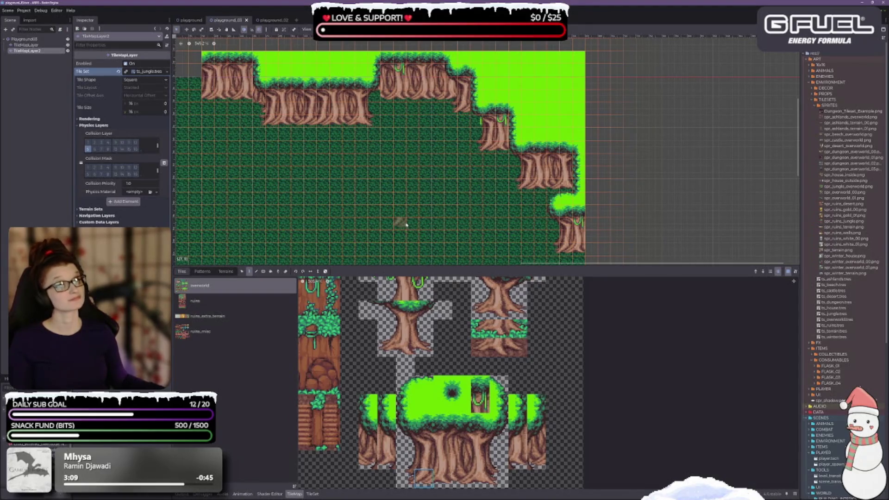
pyautogui.moveTo(272, 119); pyautogui.dragTo(310, 182)
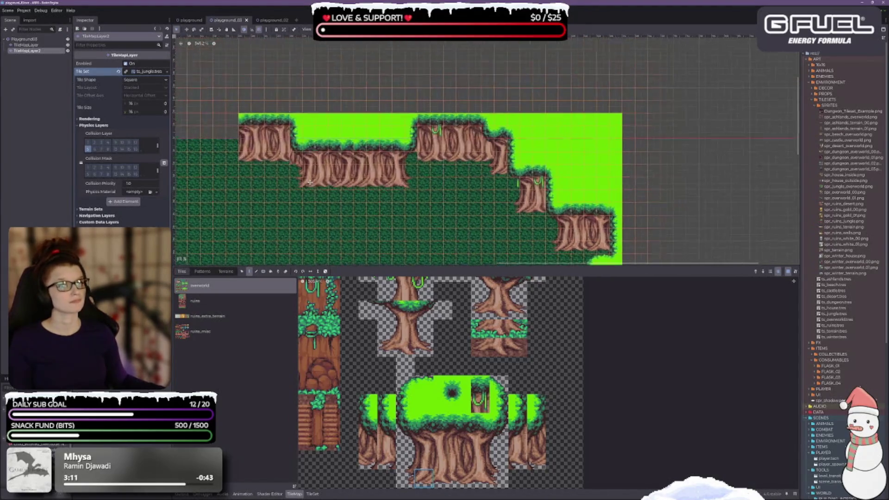
pyautogui.scroll(3, 310, 181)
pyautogui.scroll(1, 387, 171)
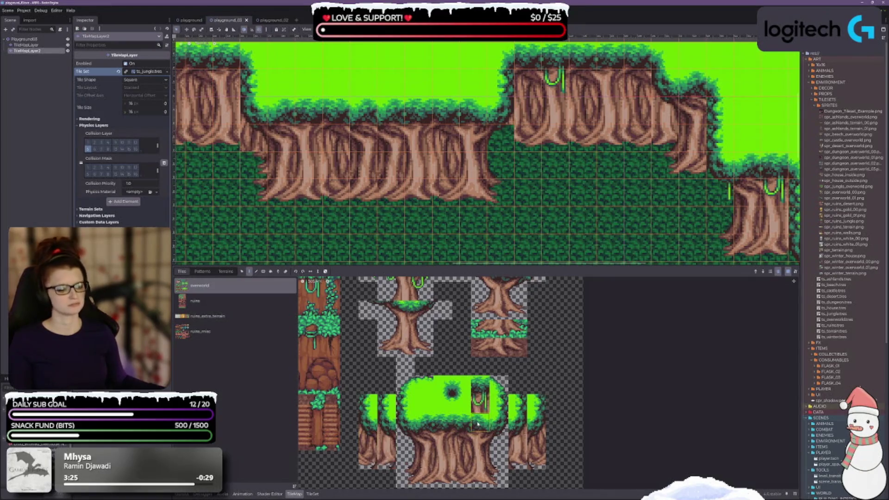
pyautogui.click(536, 442)
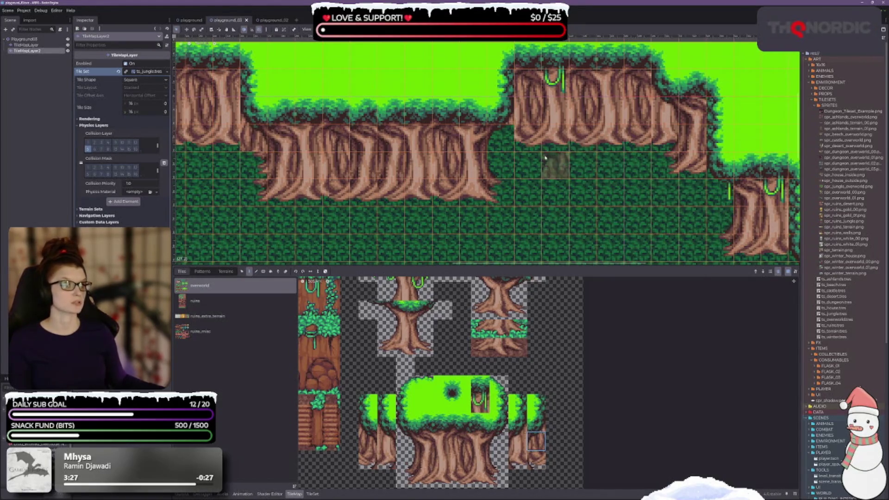
# Paint a tile beside the trunk edge, try alternative edge tiles, and undo the wrong one
pyautogui.click(511, 141)
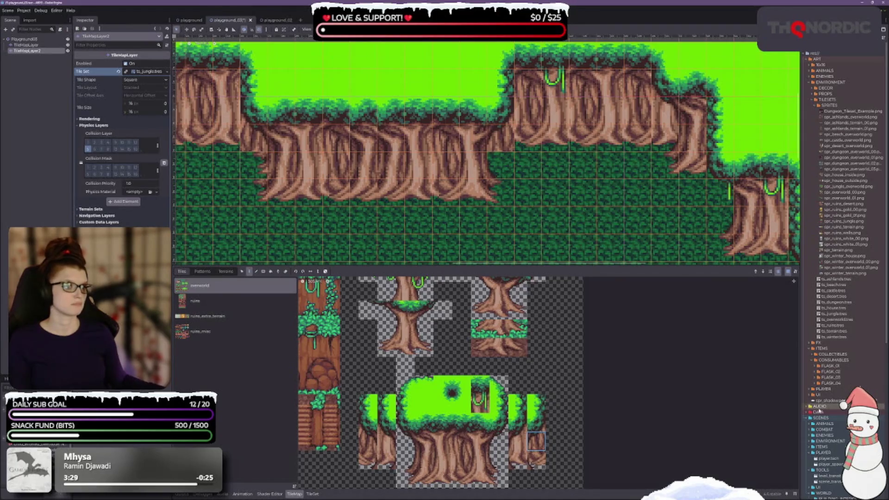
pyautogui.click(518, 442)
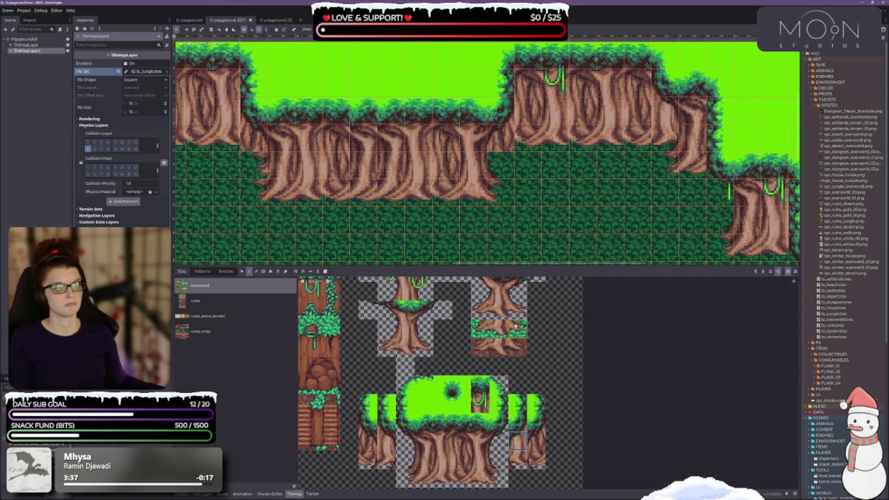
pyautogui.click(519, 460)
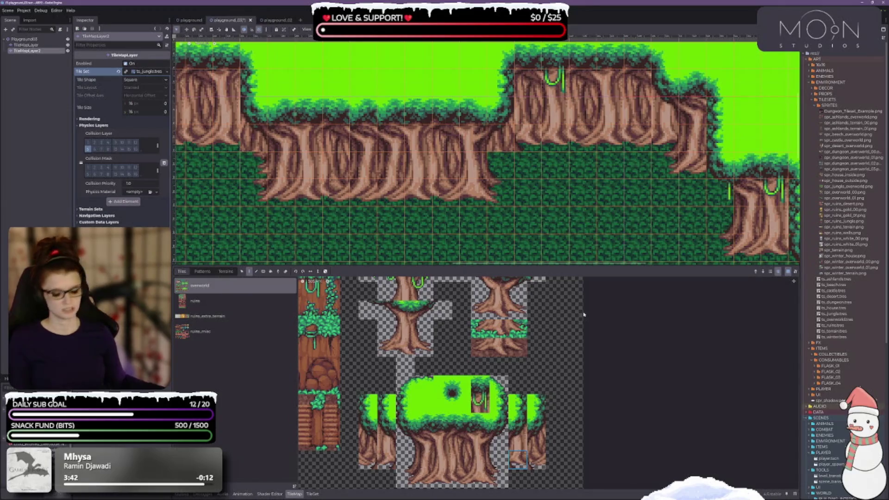
pyautogui.click(536, 459)
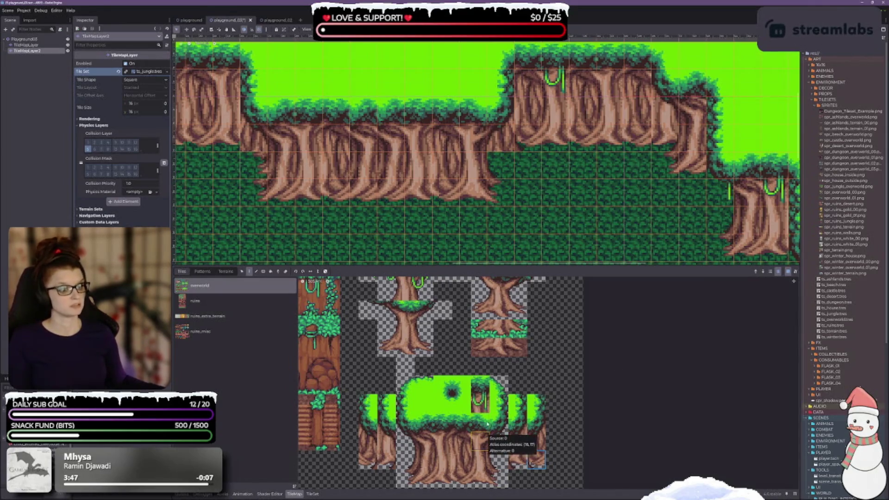
pyautogui.scroll(-1, 475, 435)
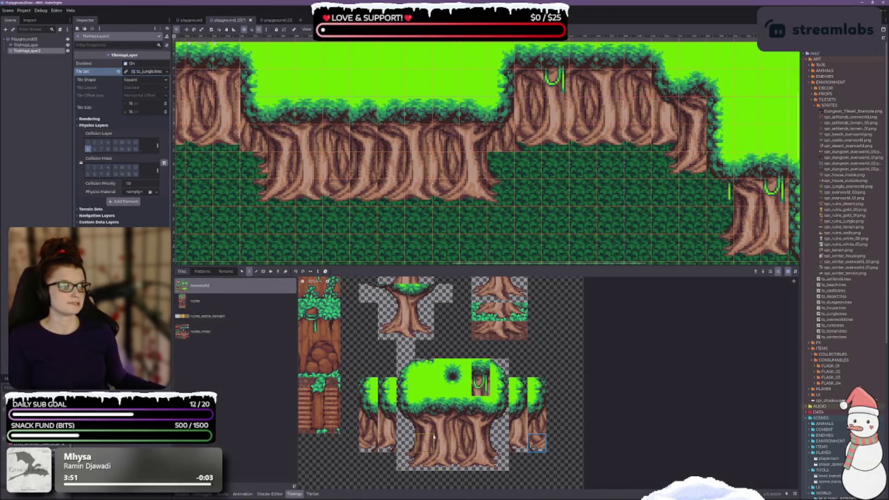
pyautogui.click(366, 444)
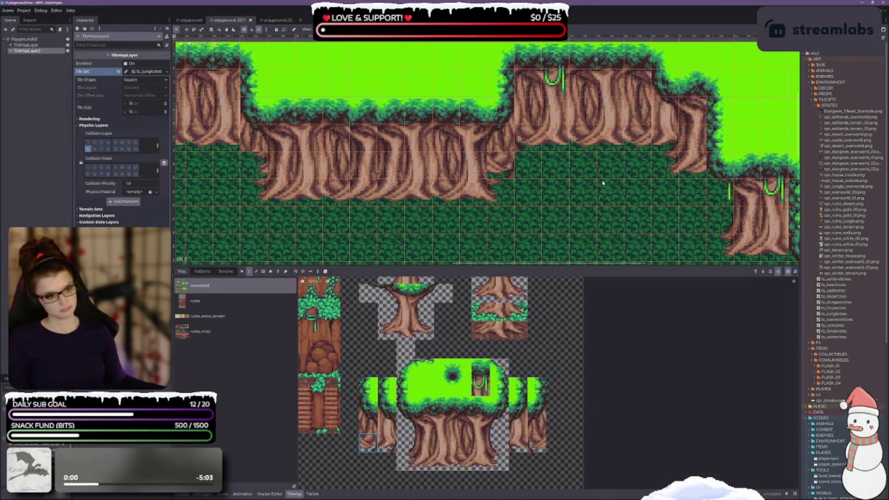
pyautogui.click(385, 451)
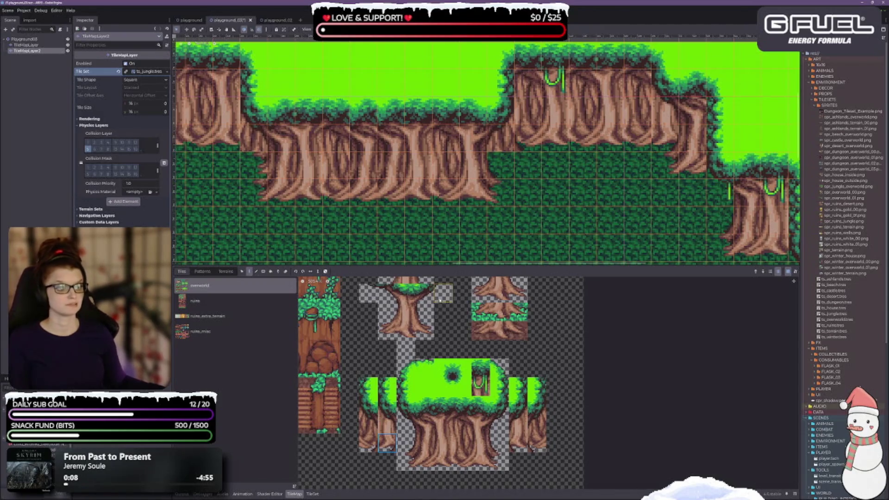
pyautogui.click(515, 449)
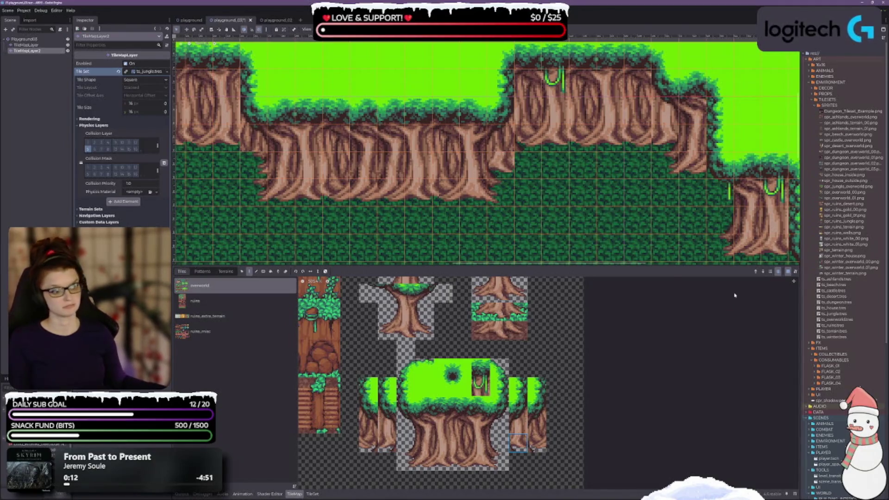
pyautogui.click(537, 443)
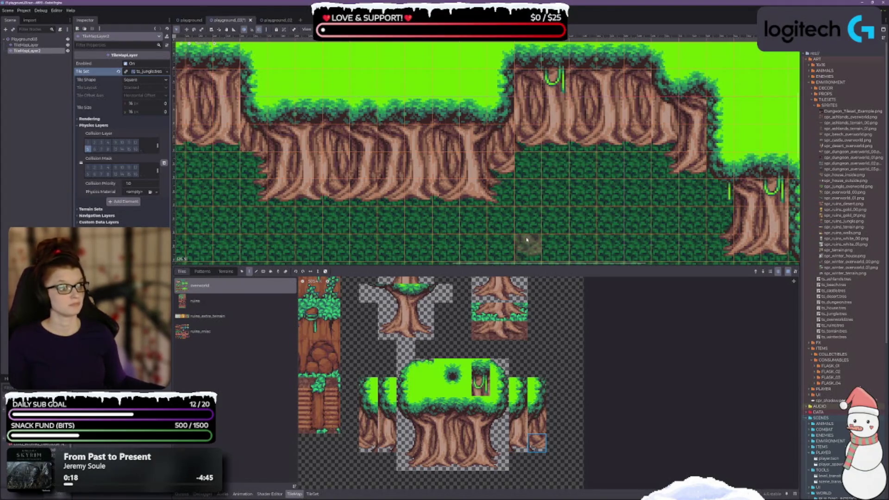
pyautogui.hotkey('ctrl', 'z')
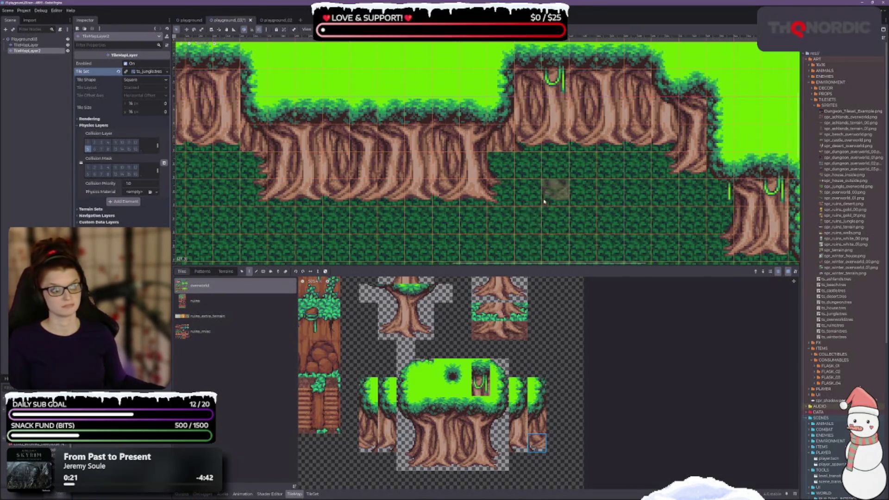
# Save the playground_03 scene and paint a grass tile at the trunk's edge
pyautogui.hscroll(2, 537, 197)
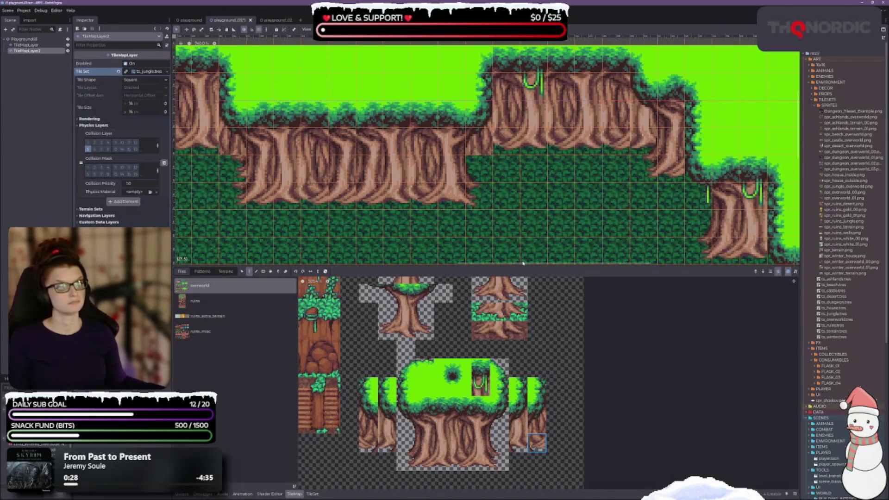
pyautogui.hotkey('ctrl', 's')
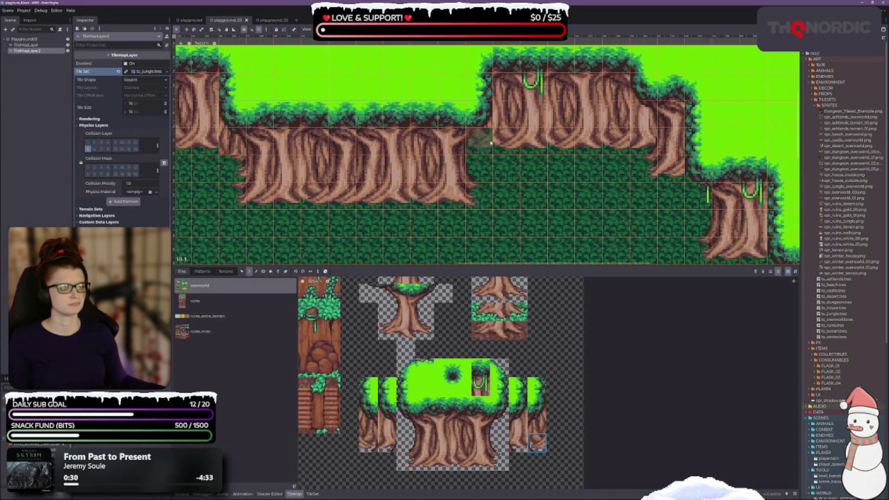
pyautogui.click(481, 172)
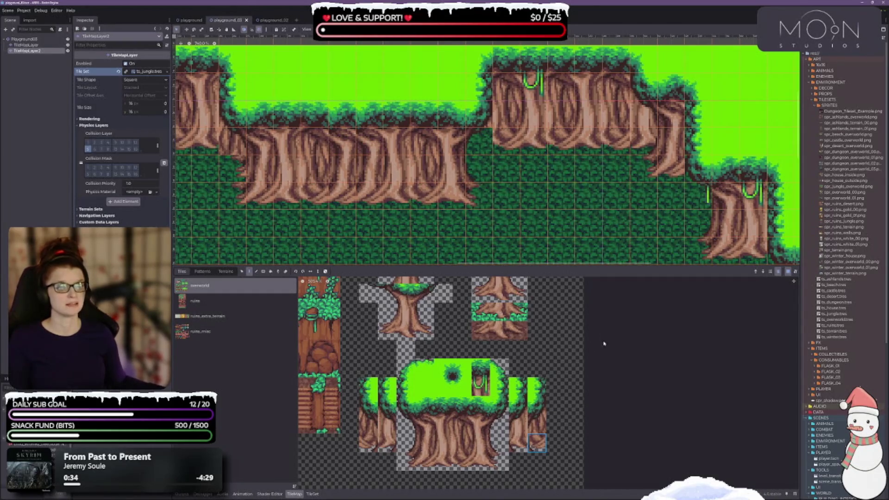
# Select the vine tile in the TileMap atlas
pyautogui.scroll(-2, 560, 217)
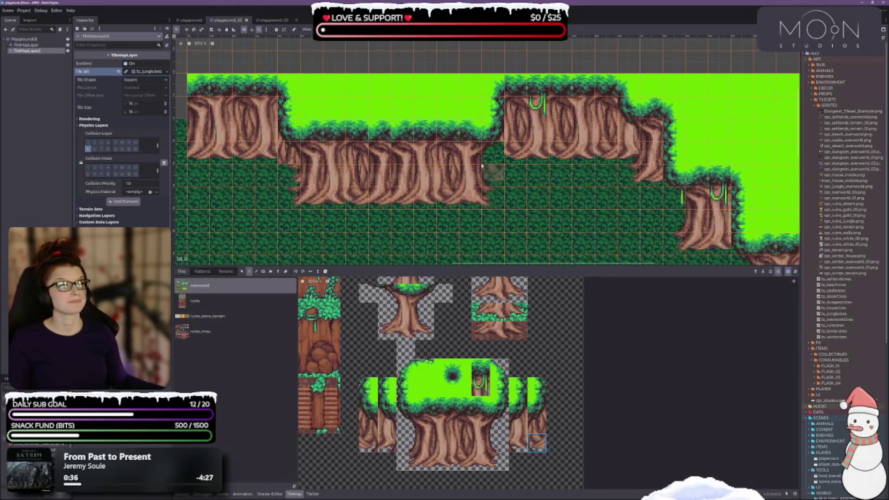
pyautogui.scroll(-1, 463, 138)
pyautogui.scroll(2, 446, 143)
pyautogui.scroll(1, 369, 163)
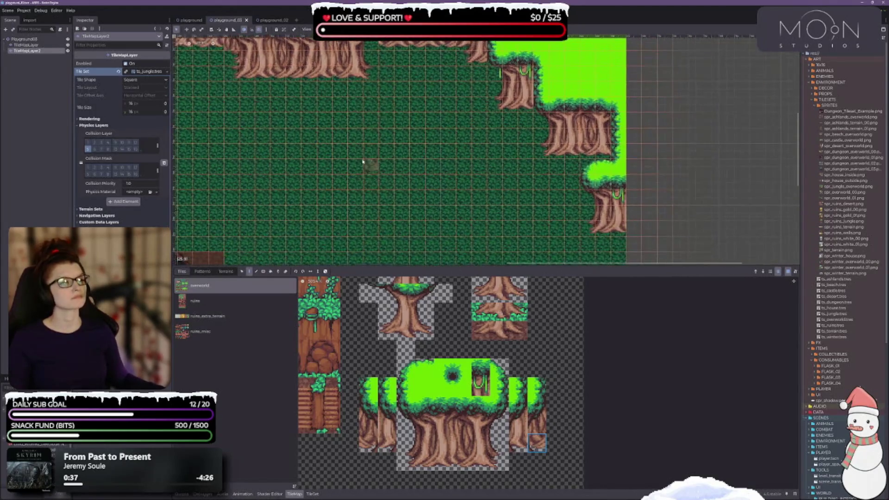
pyautogui.scroll(-3, 501, 243)
pyautogui.scroll(2, 453, 175)
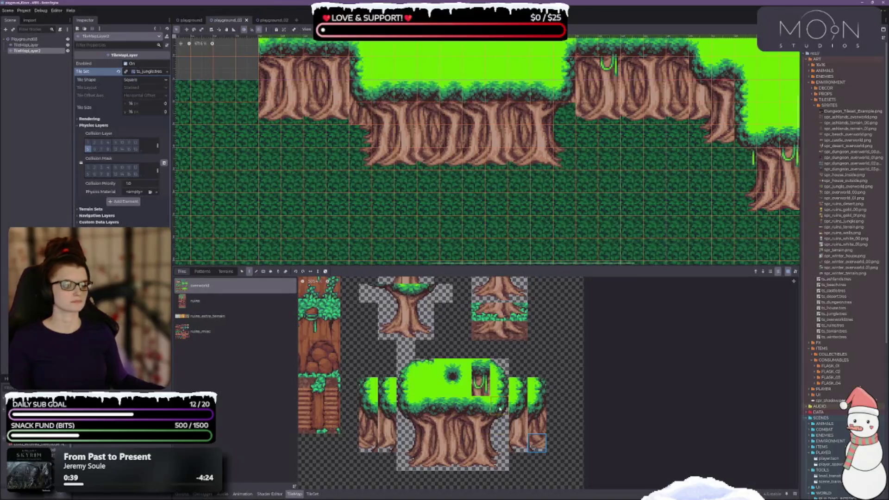
pyautogui.click(484, 379)
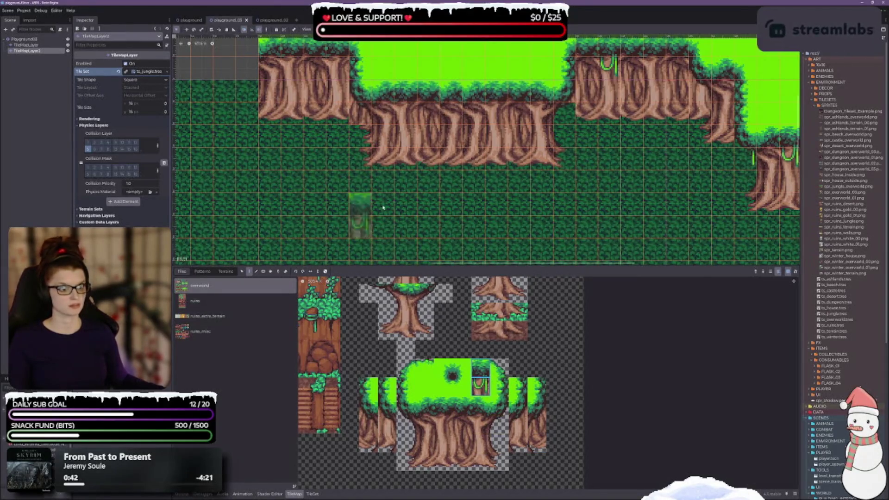
# Move across the level and scroll the atlas until the leafy tree tiles show
pyautogui.scroll(2, 401, 238)
pyautogui.scroll(-3, 401, 238)
pyautogui.scroll(5, 426, 198)
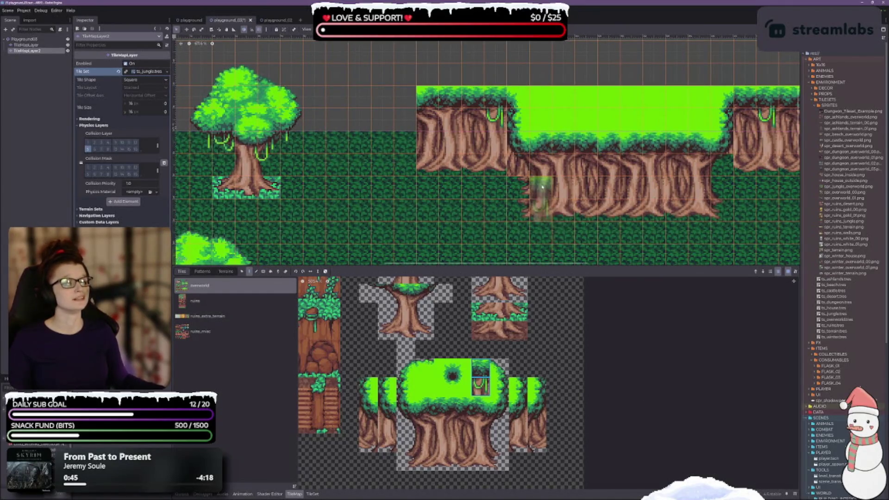
pyautogui.scroll(-3, 541, 222)
pyautogui.moveTo(542, 222)
pyautogui.mouseDown()
pyautogui.moveTo(406, 176)
pyautogui.moveTo(413, 188)
pyautogui.mouseUp()
pyautogui.scroll(2, 463, 166)
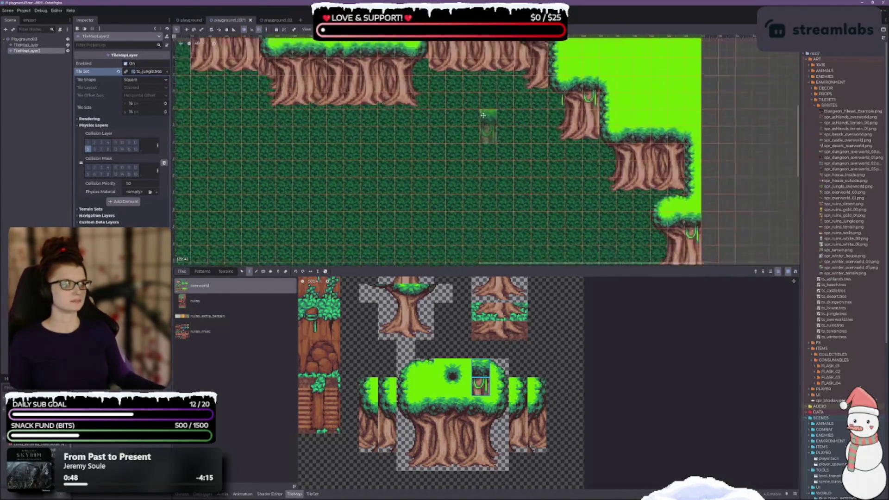
pyautogui.scroll(-2, 509, 180)
pyautogui.scroll(2, 544, 186)
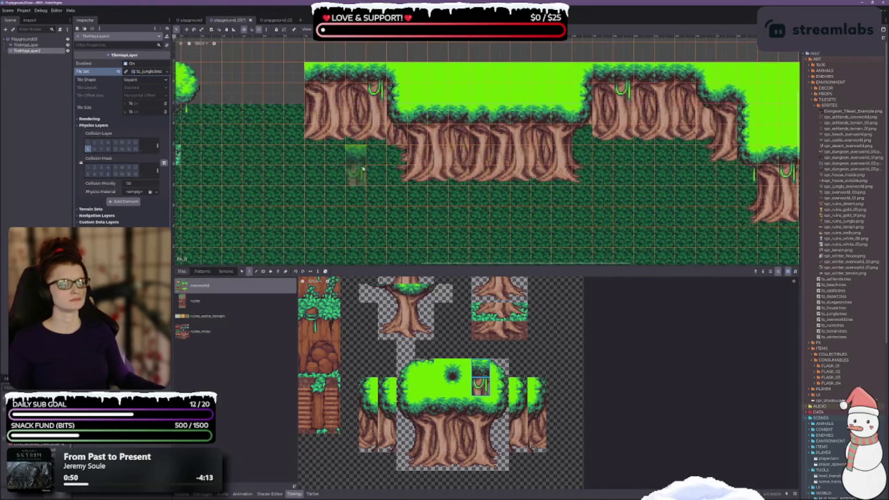
pyautogui.scroll(2, 384, 189)
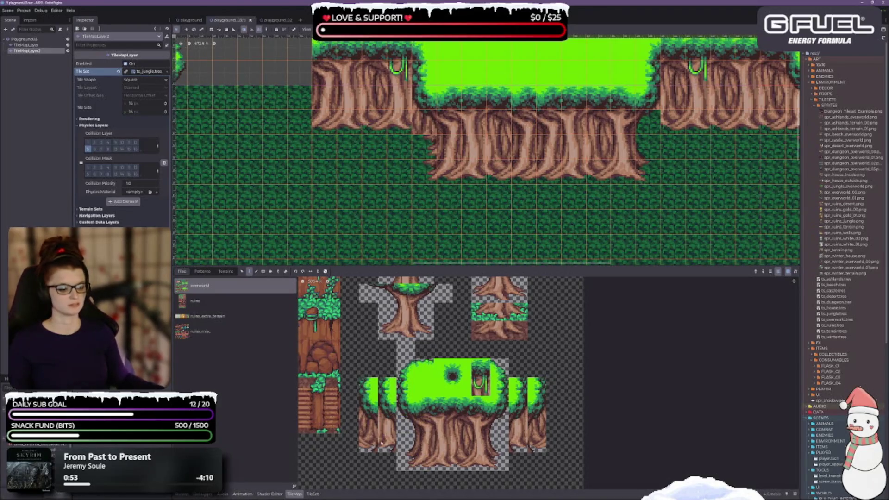
pyautogui.moveTo(445, 339); pyautogui.dragTo(434, 404)
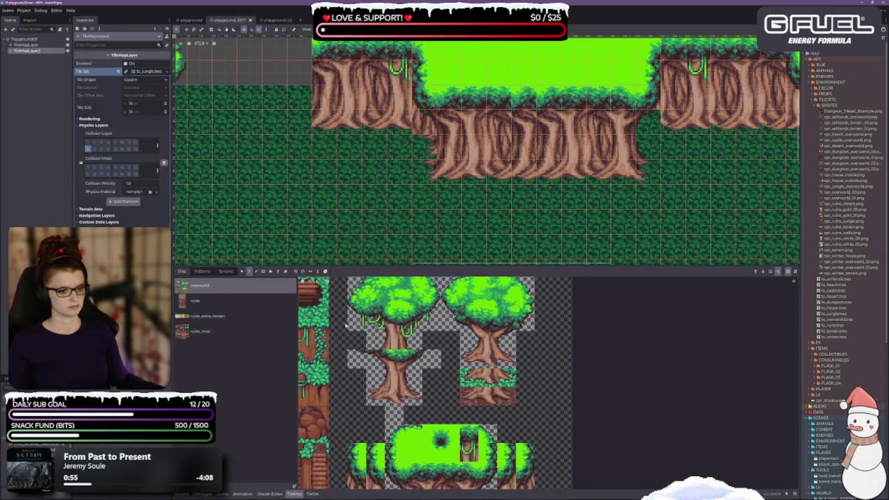
# Try a vine tile on the trunk, undo it, and save the scene
pyautogui.click(417, 123)
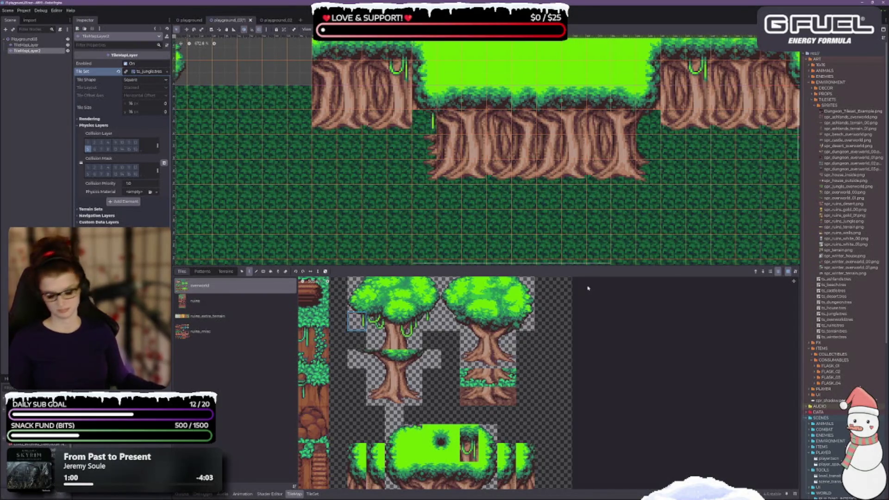
pyautogui.hotkey('ctrl', 'z')
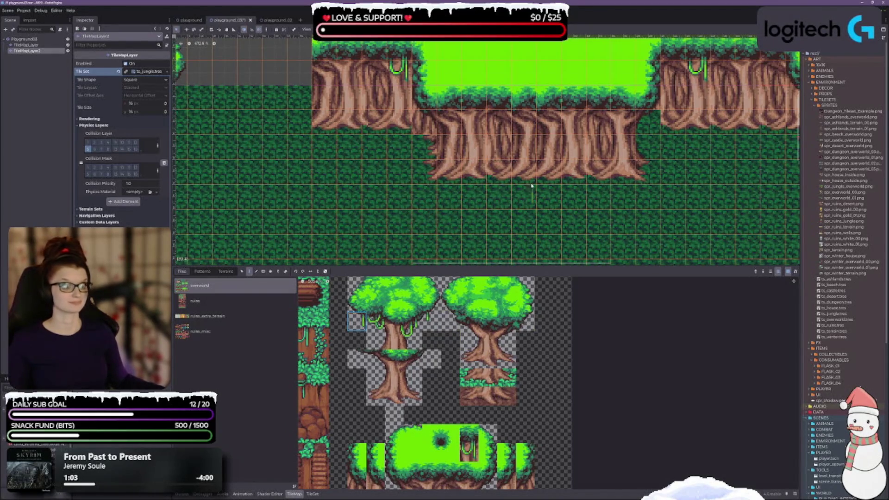
pyautogui.scroll(-5, 343, 111)
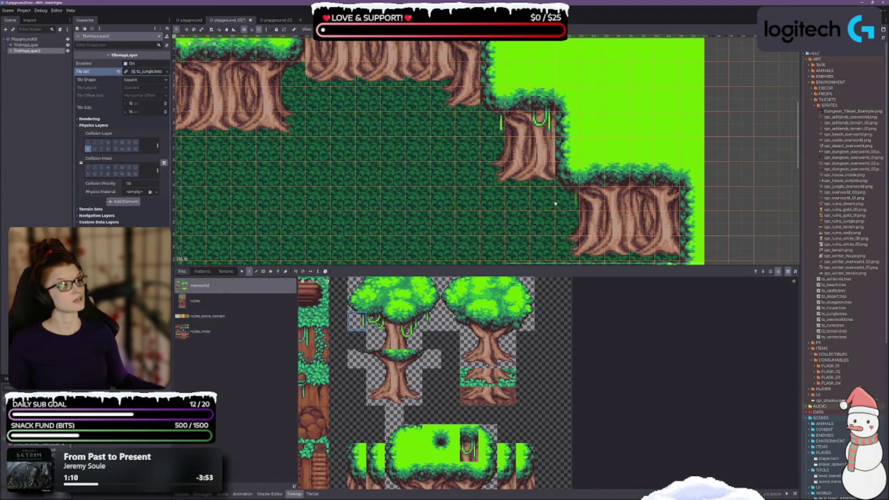
pyautogui.scroll(-4, 533, 176)
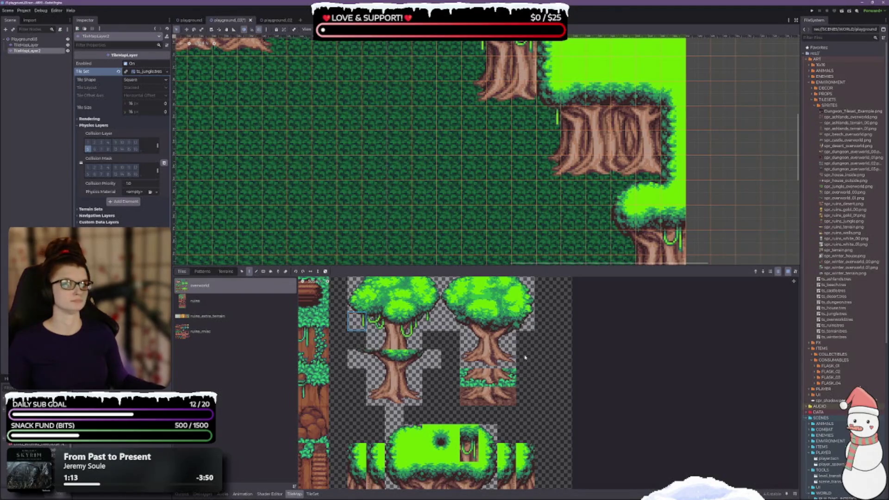
pyautogui.moveTo(401, 212); pyautogui.dragTo(352, 154)
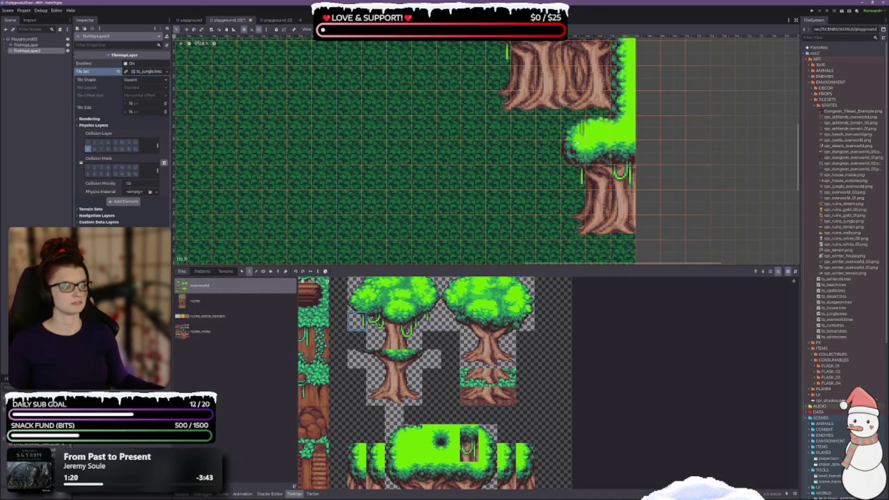
pyautogui.hotkey('ctrl', 's')
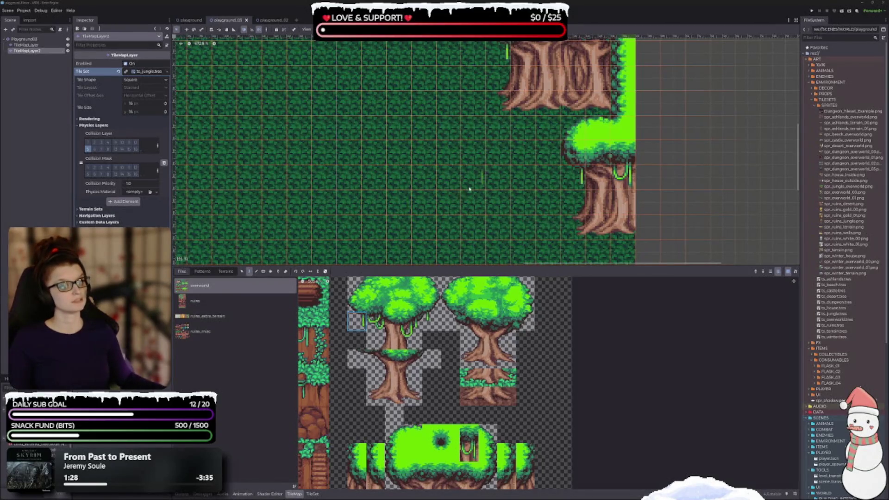
# Hang a vine tile at the tree's edge and save
pyautogui.scroll(-1, 434, 181)
pyautogui.scroll(-3, 434, 181)
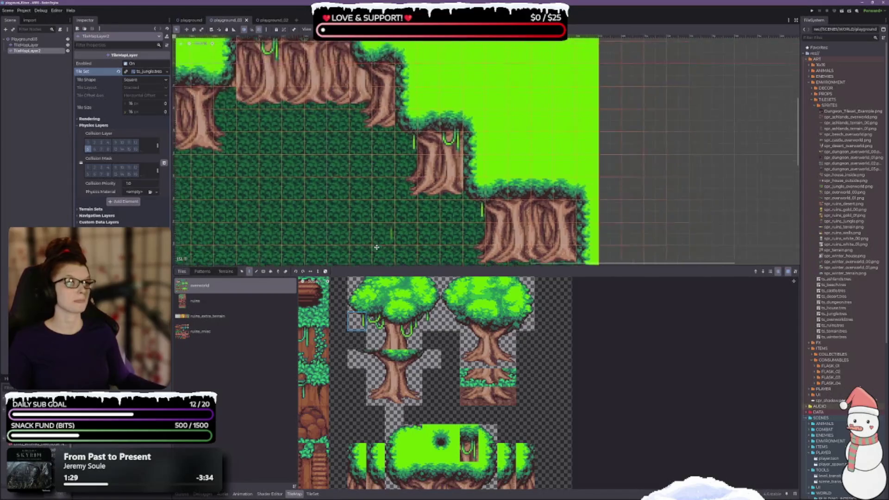
pyautogui.scroll(3, 342, 230)
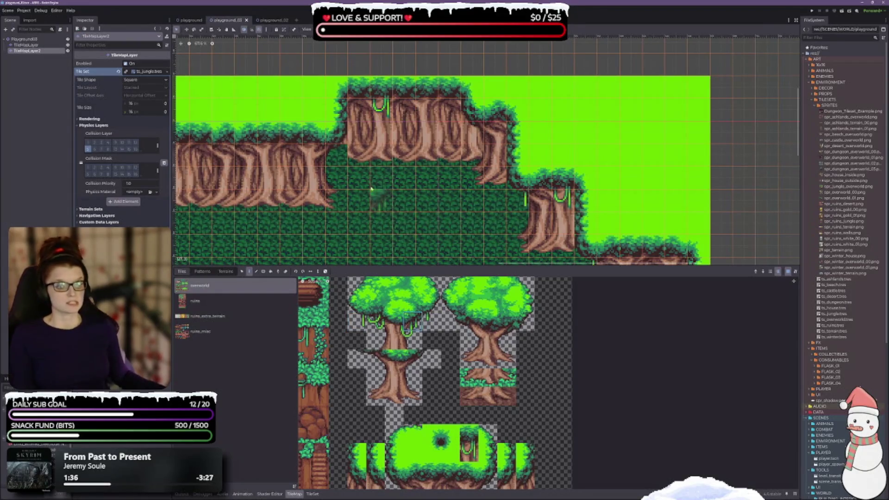
pyautogui.click(335, 135)
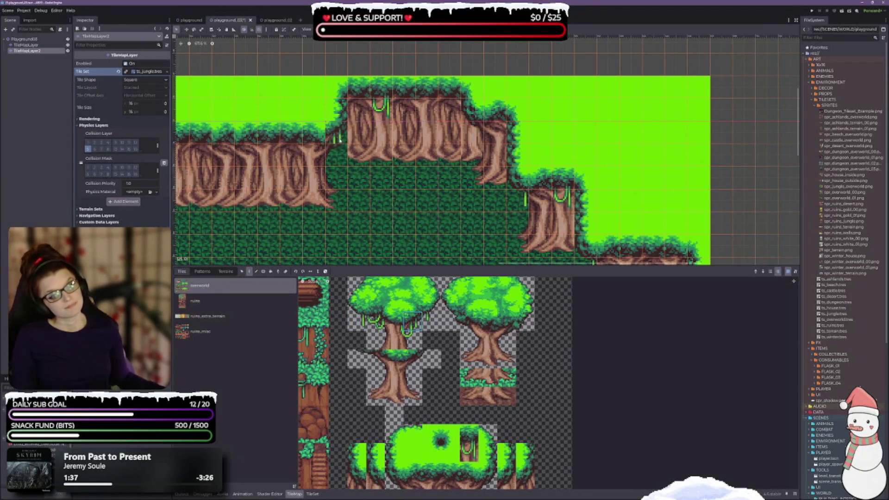
pyautogui.hotkey('ctrl', 's')
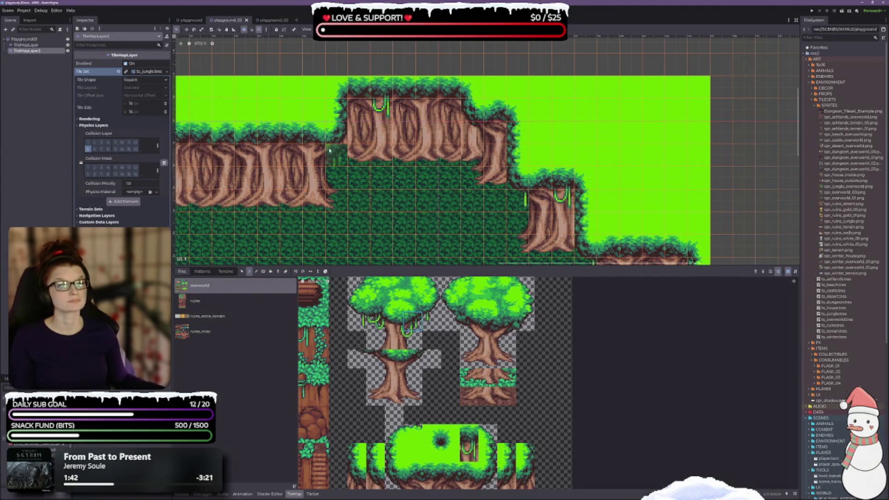
# Paint a single vine onto another ledge edge and save
pyautogui.moveTo(448, 254)
pyautogui.mouseDown()
pyautogui.moveTo(468, 206)
pyautogui.moveTo(476, 229)
pyautogui.mouseUp()
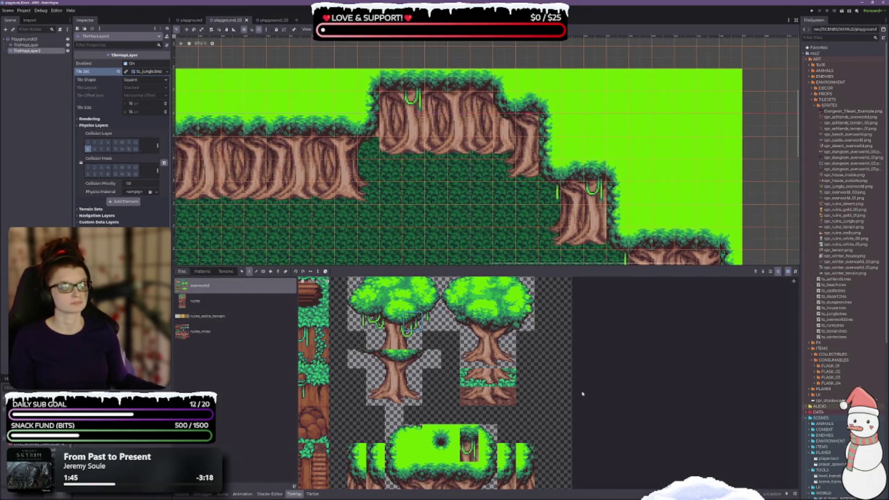
pyautogui.click(426, 319)
pyautogui.click(374, 144)
pyautogui.hotkey('ctrl', 's')
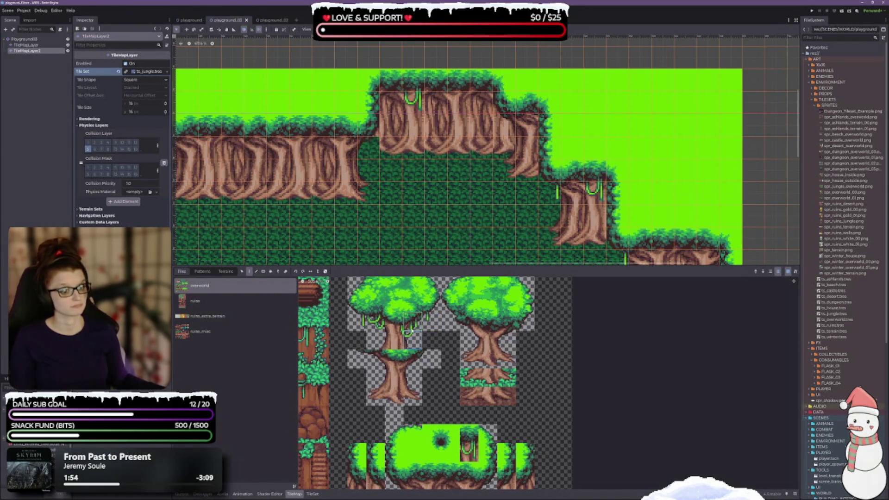
# Undo a misplaced vine and a dark tile painted on the ledge top
pyautogui.click(374, 143)
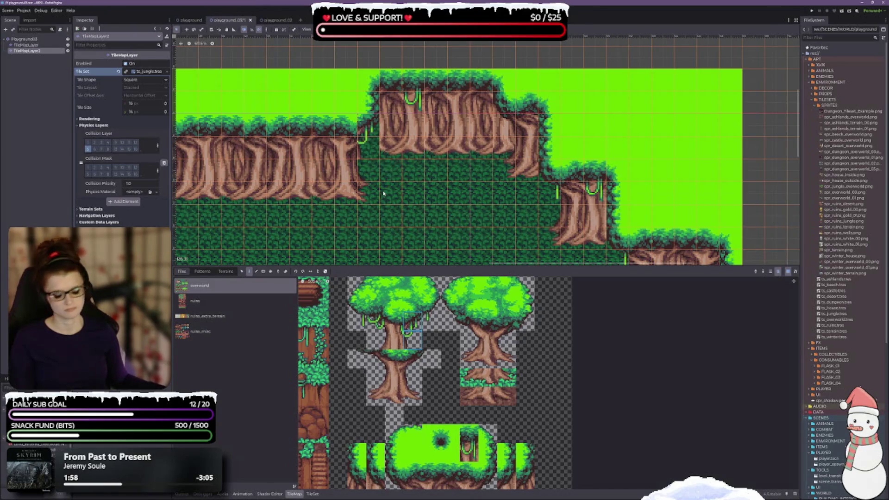
pyautogui.hotkey('ctrl', 'z')
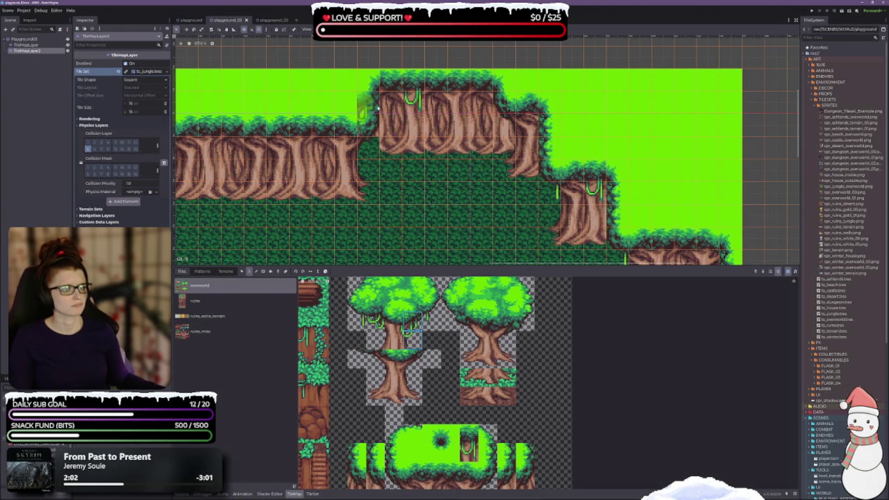
pyautogui.click(386, 97)
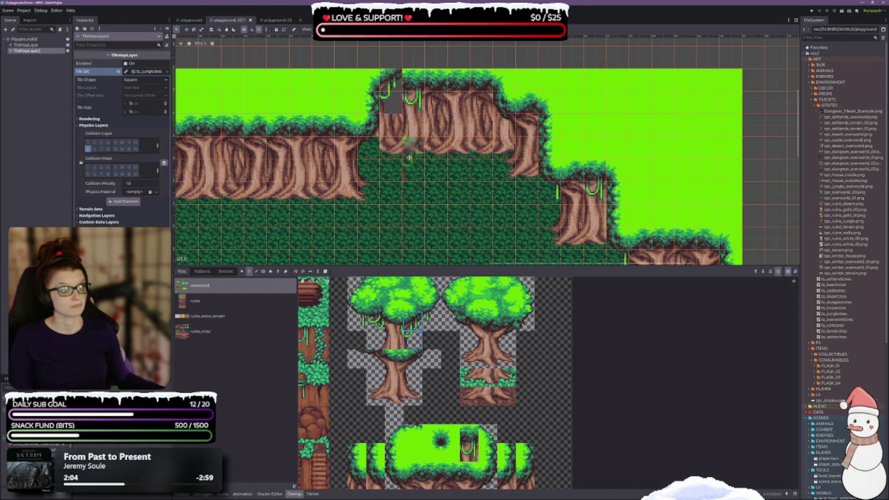
pyautogui.scroll(2, 412, 153)
pyautogui.hotkey('ctrl', 'z')
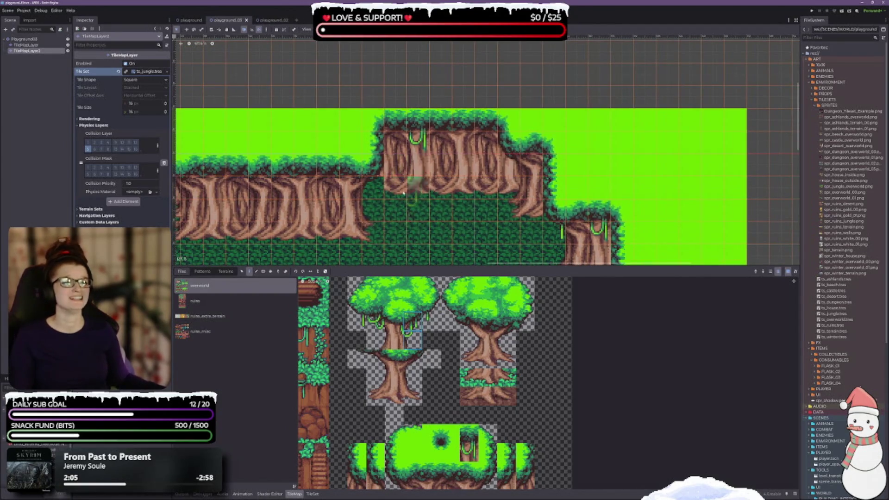
pyautogui.scroll(-3, 486, 153)
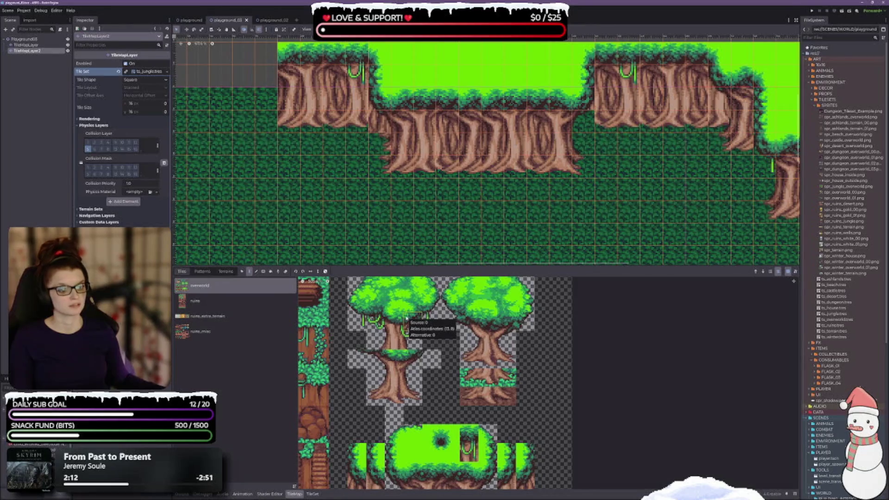
# Paint a two-tile vine piece onto the trunk edge
pyautogui.moveTo(358, 319); pyautogui.dragTo(375, 322)
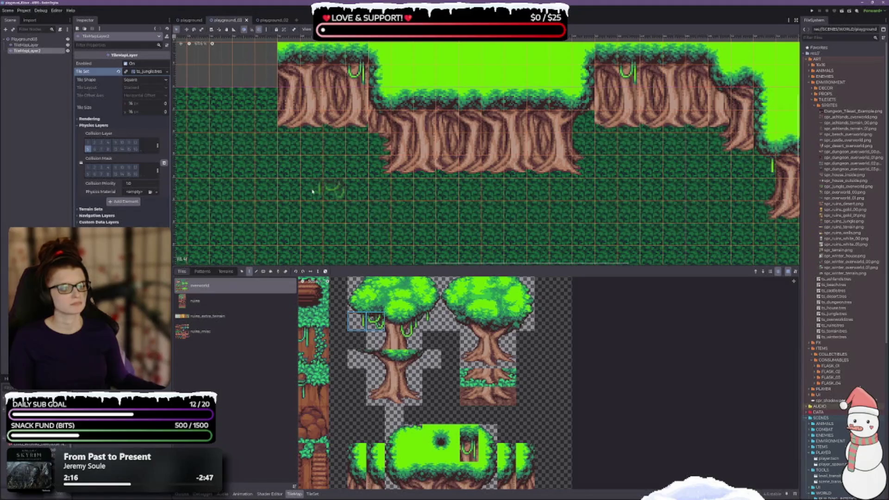
pyautogui.click(392, 127)
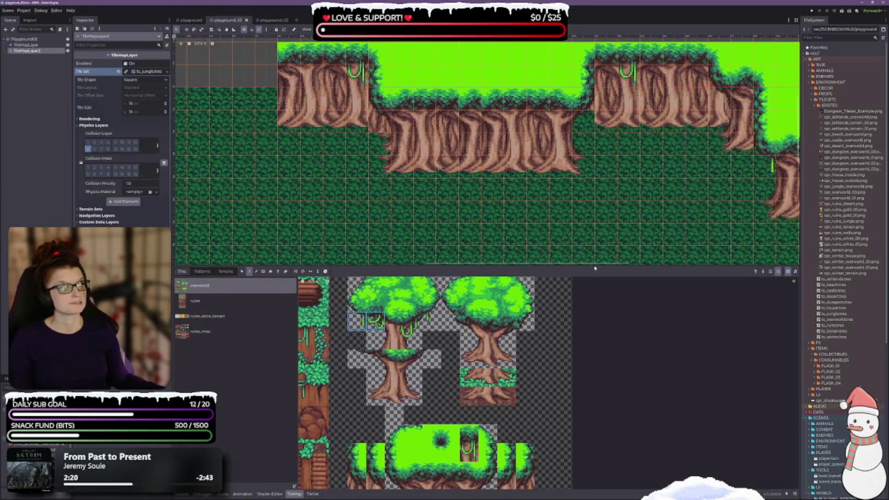
pyautogui.hscroll(10, 324, 185)
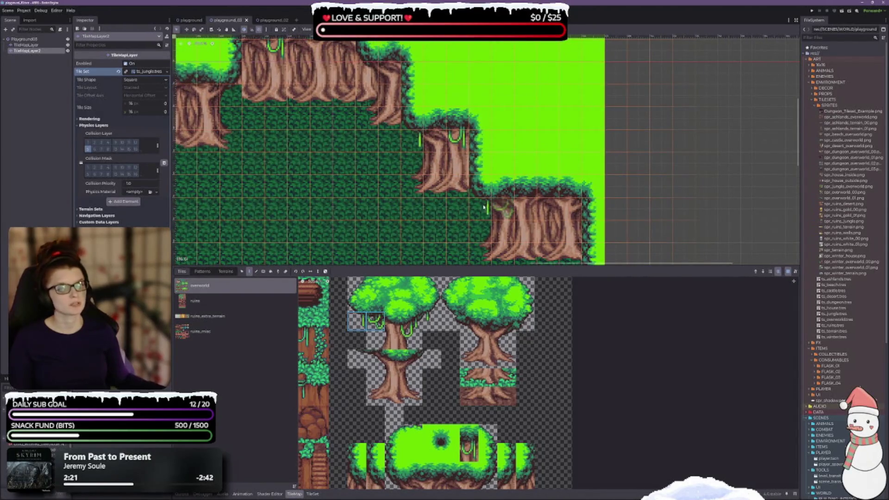
# Test a different vine tile on the ledge corner and trunk edge, undoing both
pyautogui.click(428, 371)
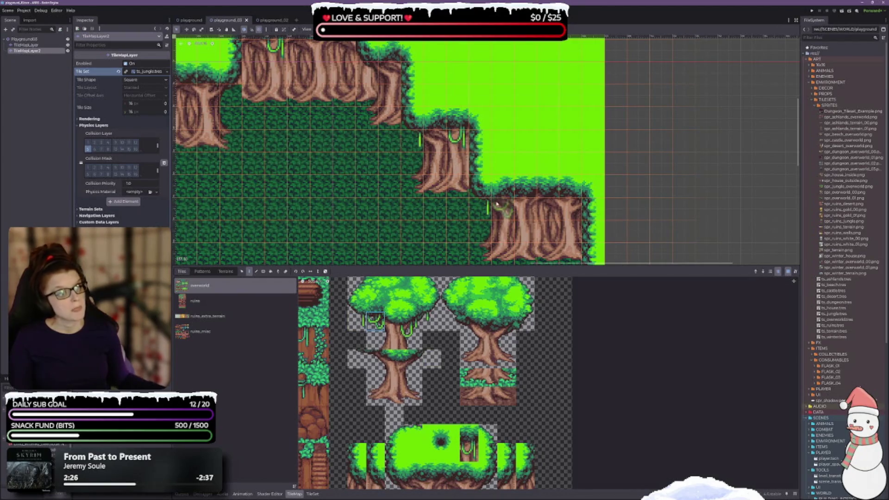
pyautogui.scroll(-2, 325, 162)
pyautogui.scroll(2, 365, 198)
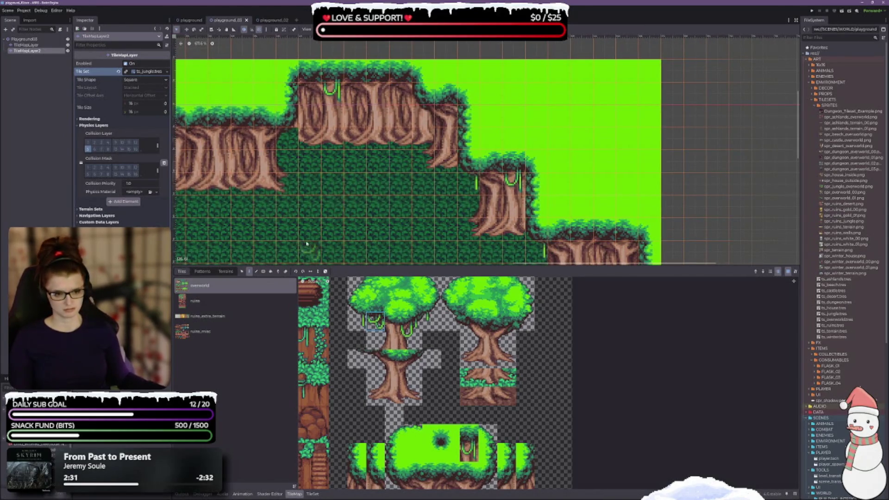
pyautogui.click(286, 139)
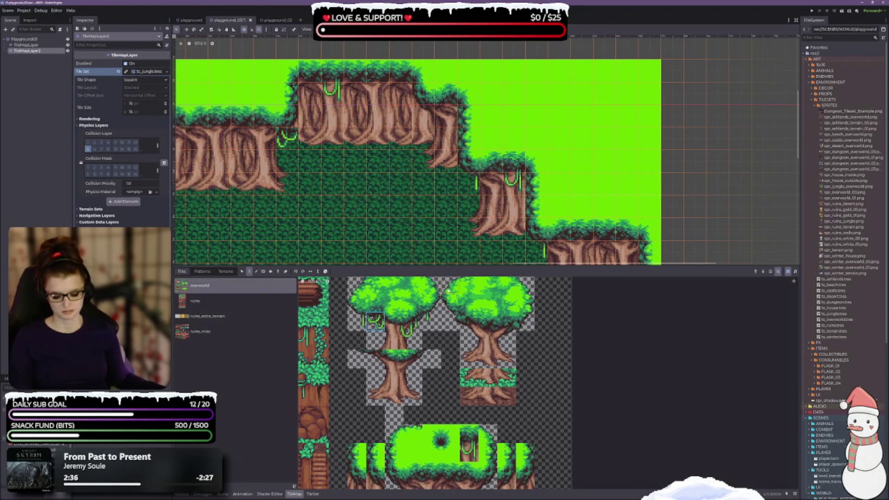
pyautogui.scroll(2, 352, 167)
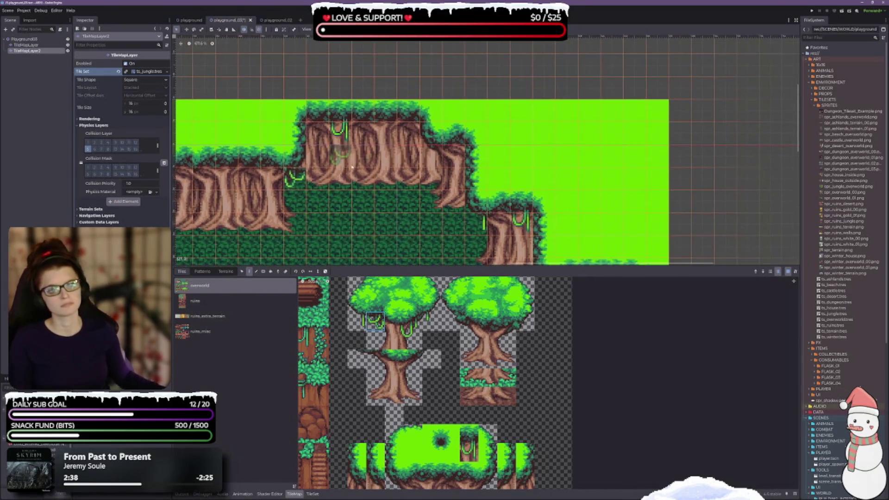
pyautogui.hotkey('ctrl', 'z')
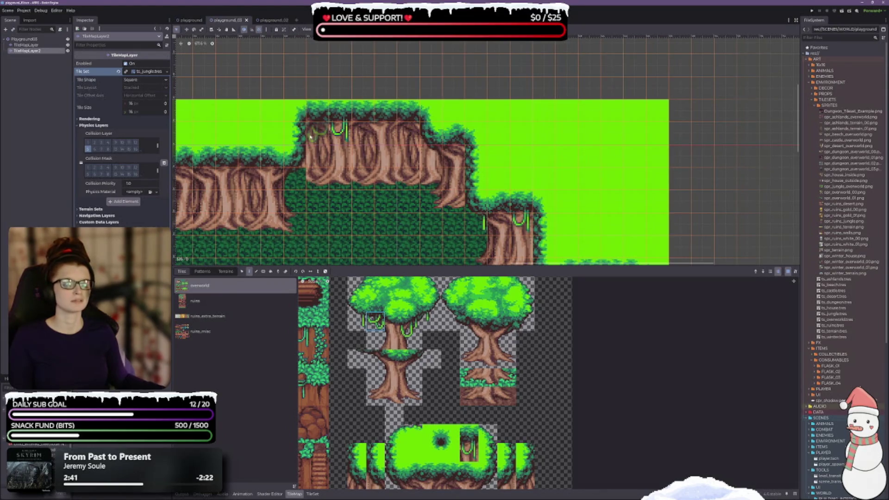
pyautogui.click(287, 178)
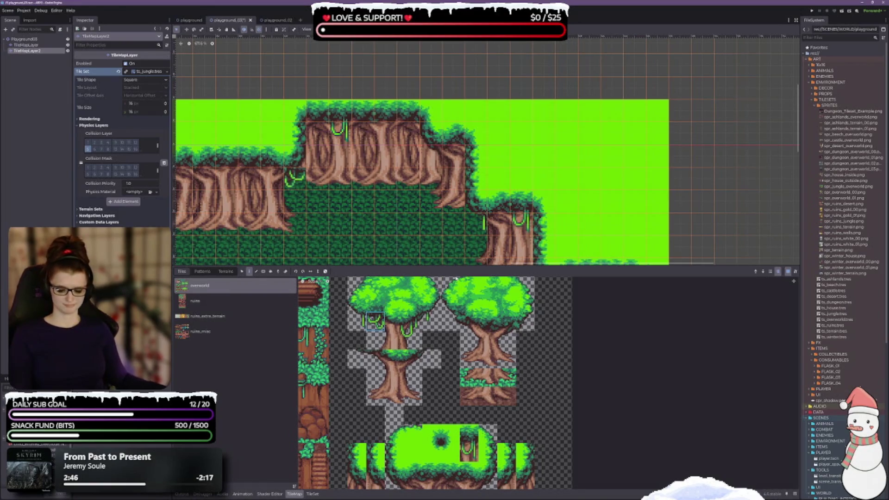
pyautogui.hotkey('ctrl', 'z')
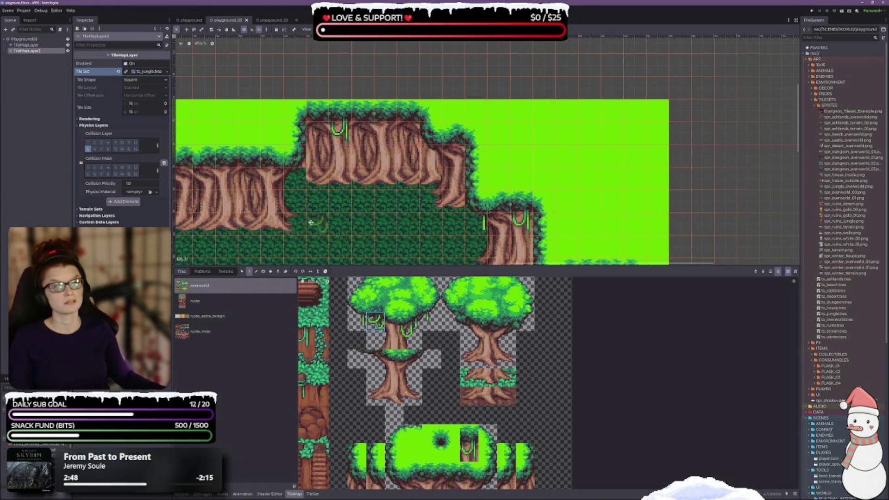
# Hang a vine at the left ledge's edge
pyautogui.hscroll(-5, 394, 172)
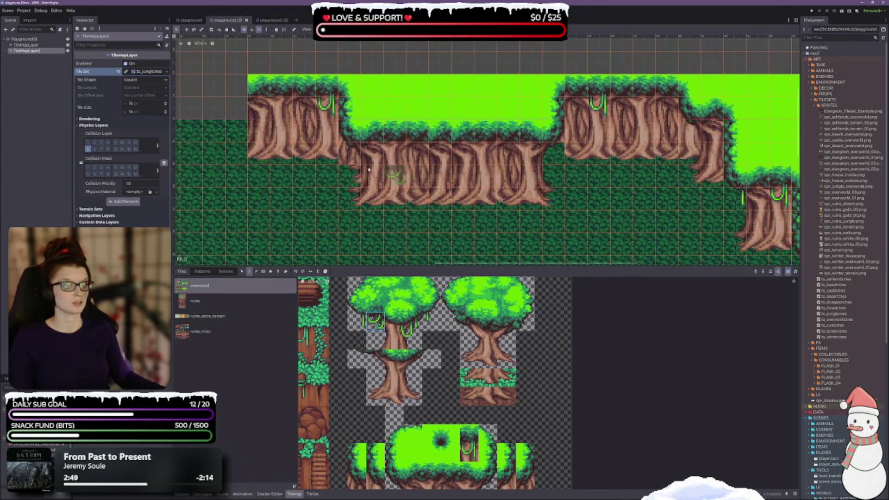
pyautogui.click(237, 108)
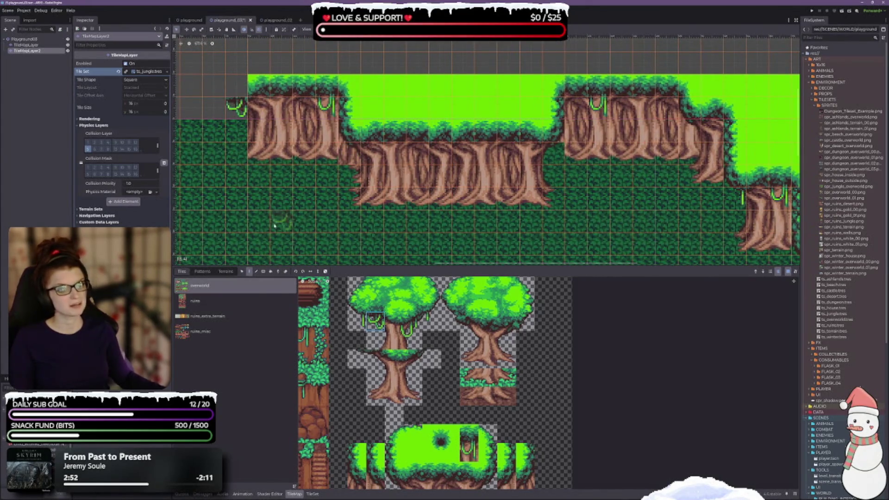
pyautogui.scroll(1, 293, 144)
pyautogui.hscroll(-2, 293, 144)
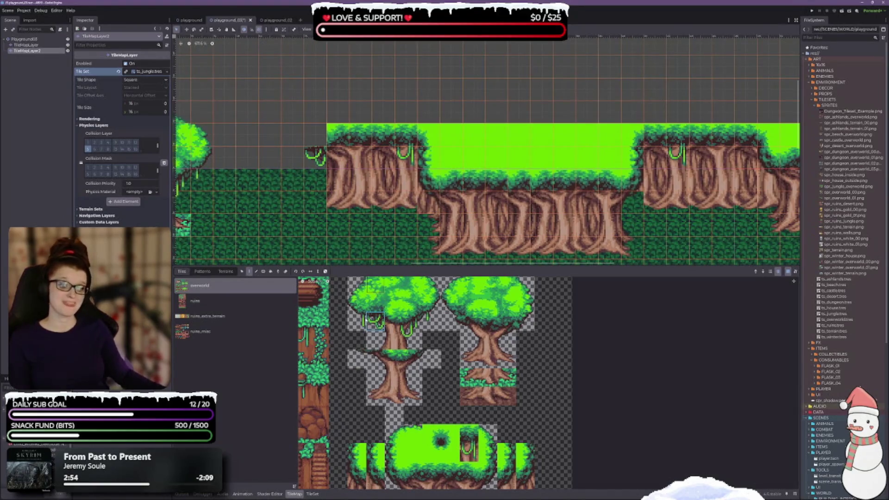
pyautogui.moveTo(356, 324); pyautogui.dragTo(356, 283)
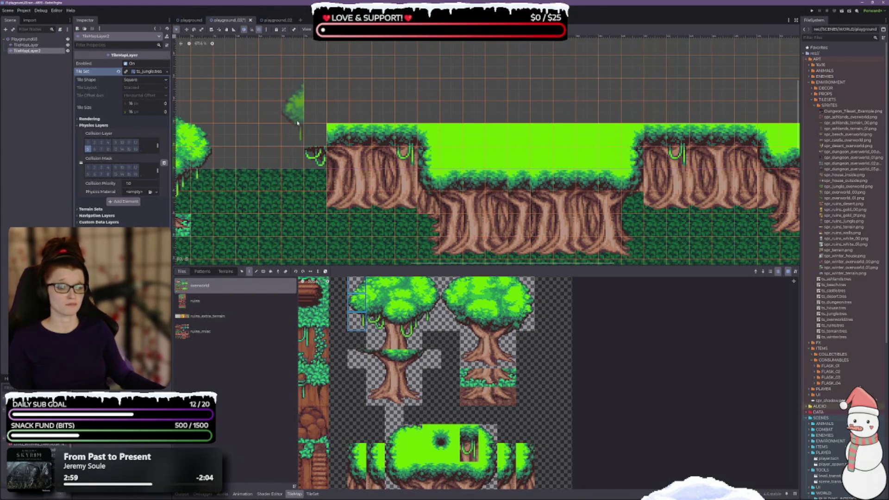
# Place the two-tile-tall tree and tree-top columns above the ledge's left end
pyautogui.click(297, 122)
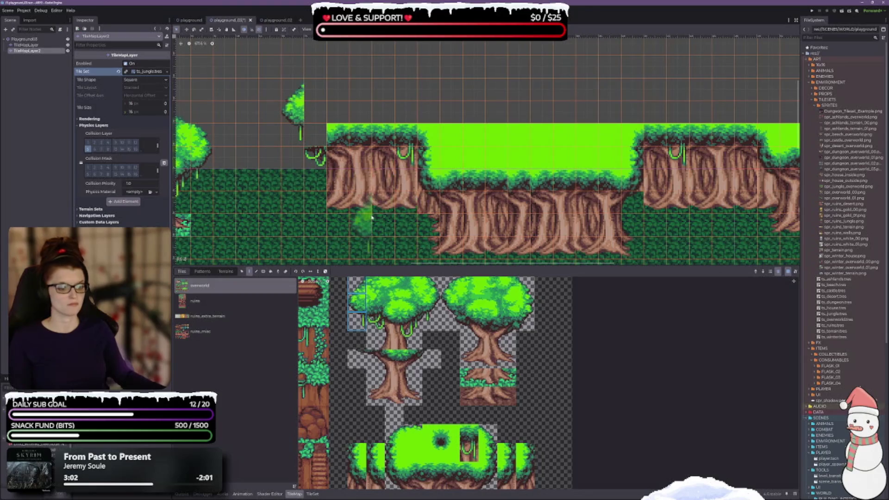
pyautogui.moveTo(375, 287); pyautogui.dragTo(376, 305)
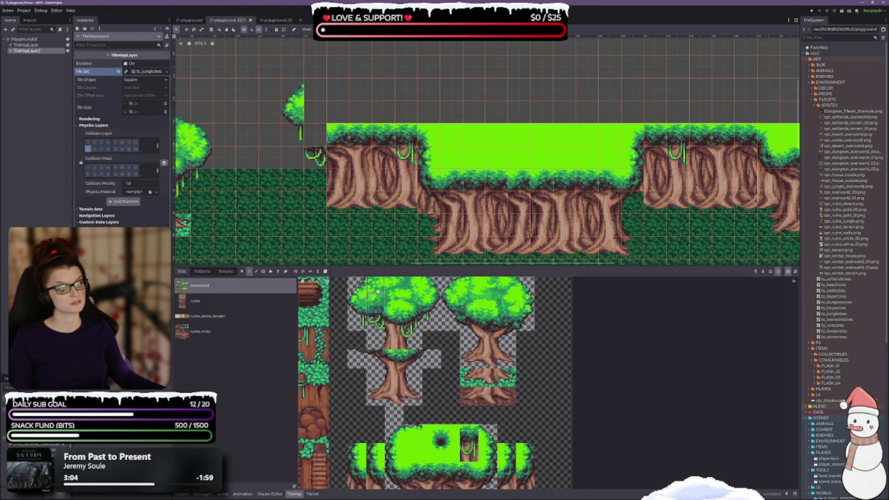
pyautogui.click(315, 132)
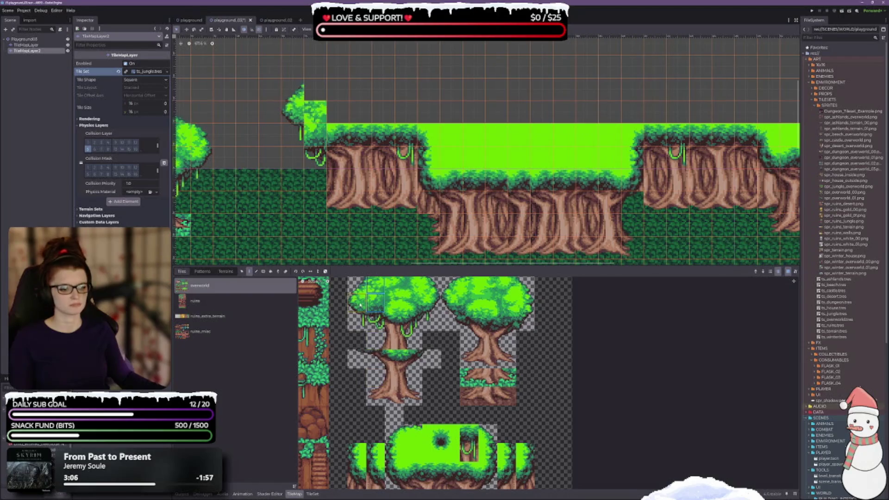
pyautogui.moveTo(357, 284); pyautogui.dragTo(357, 306)
pyautogui.click(296, 123)
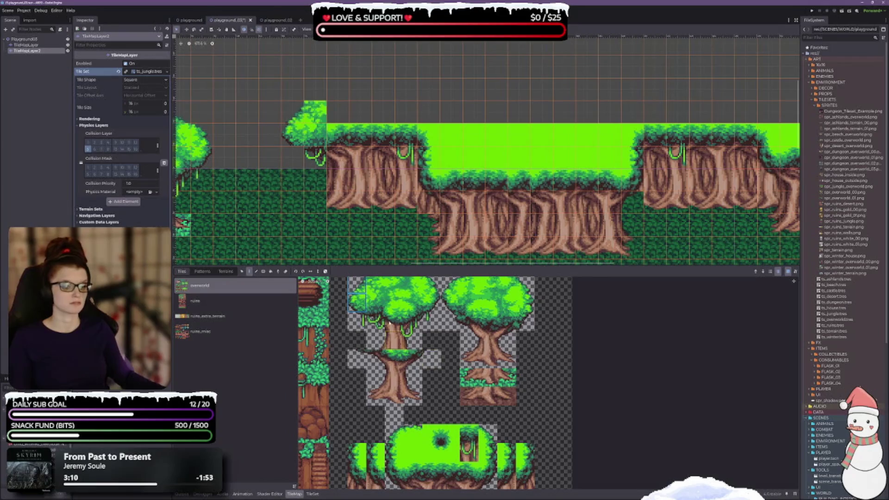
# Paint a foliage tile next to the small bush on the raised ledge
pyautogui.click(357, 321)
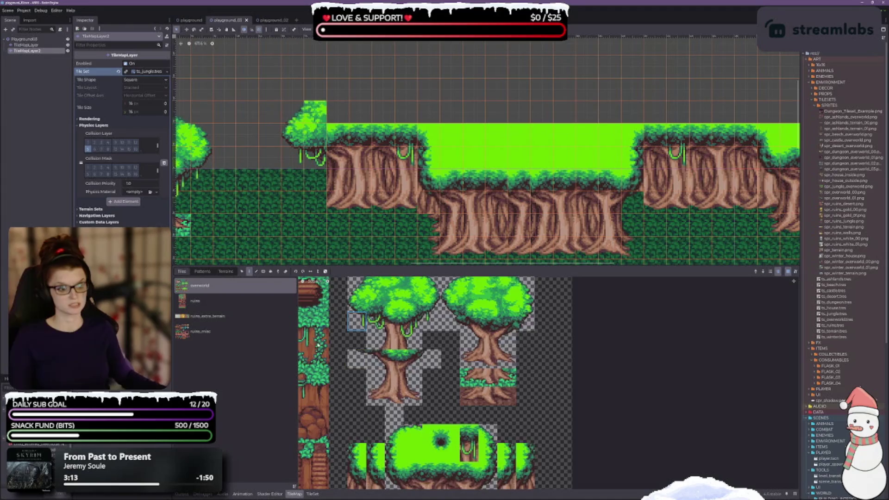
pyautogui.scroll(-1, 300, 312)
pyautogui.scroll(-2, 307, 157)
pyautogui.hscroll(-3, 308, 158)
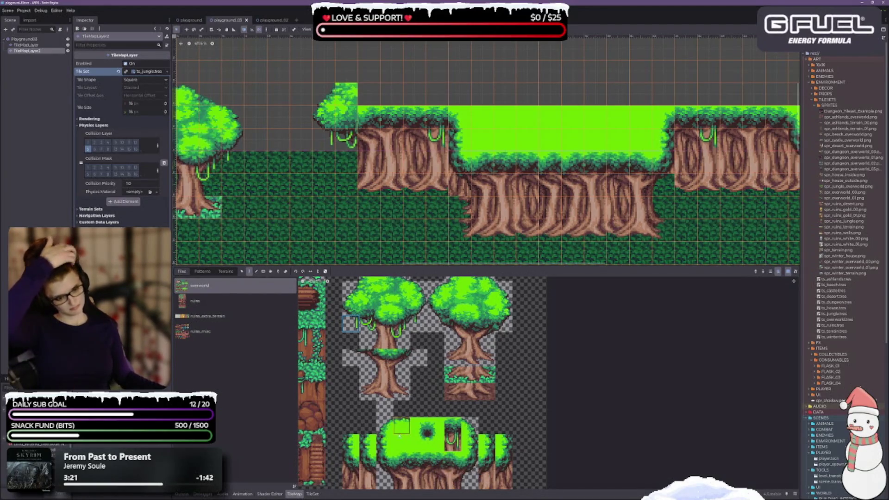
pyautogui.click(390, 443)
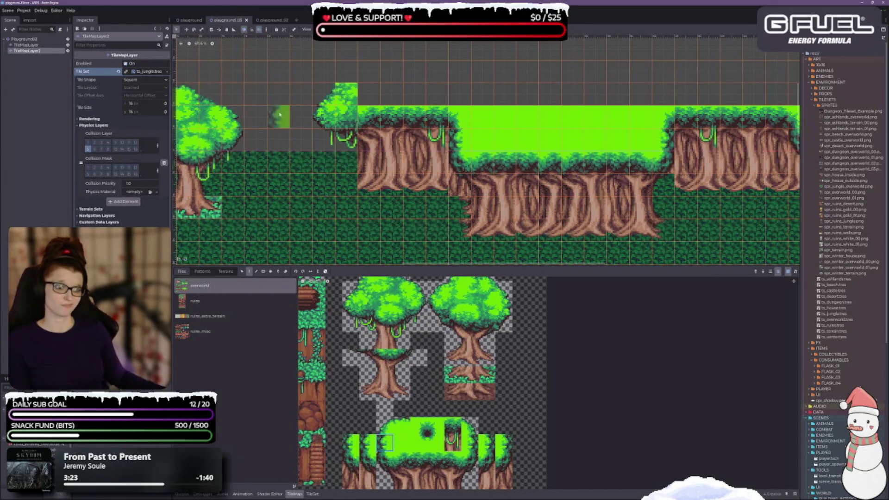
pyautogui.click(324, 94)
pyautogui.scroll(3, 408, 206)
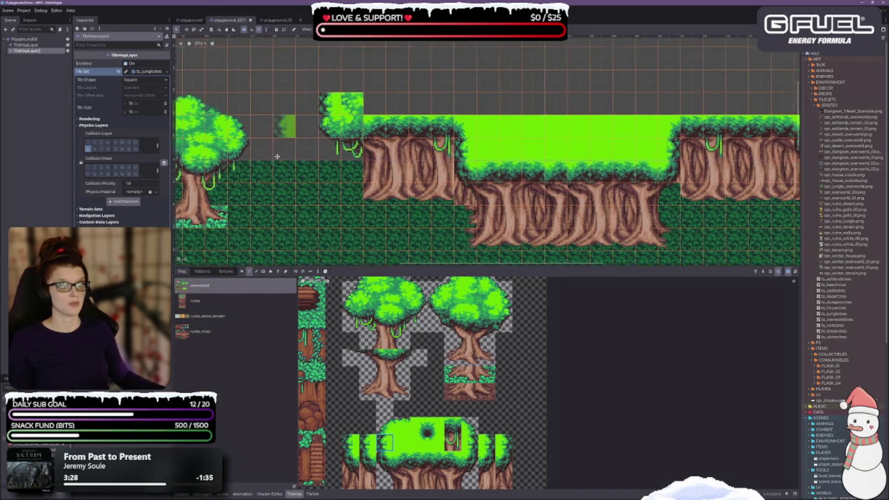
# Place another tile above the ledge and undo the misplaced copy
pyautogui.click(401, 443)
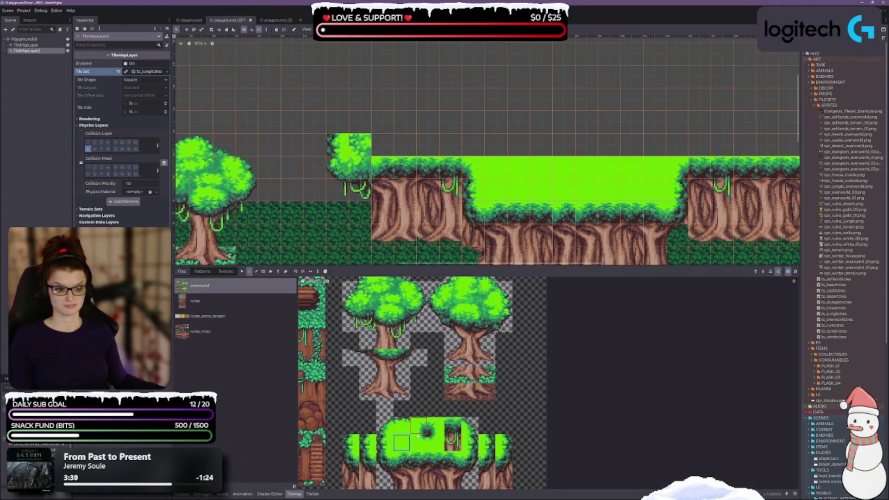
pyautogui.click(435, 425)
pyautogui.click(382, 145)
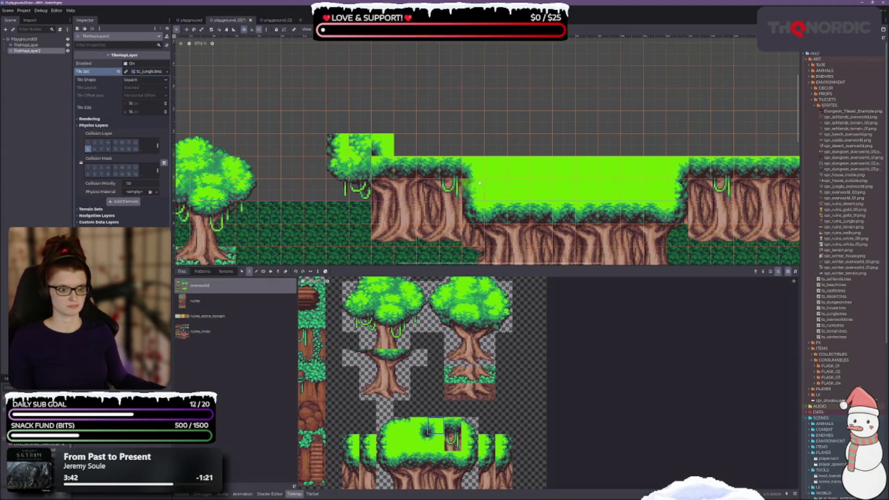
pyautogui.hotkey('ctrl', 'z')
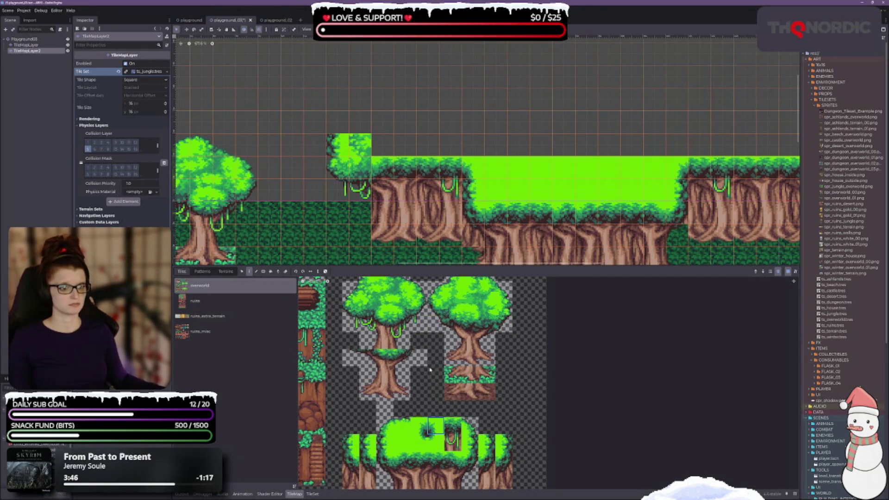
pyautogui.scroll(1, 393, 393)
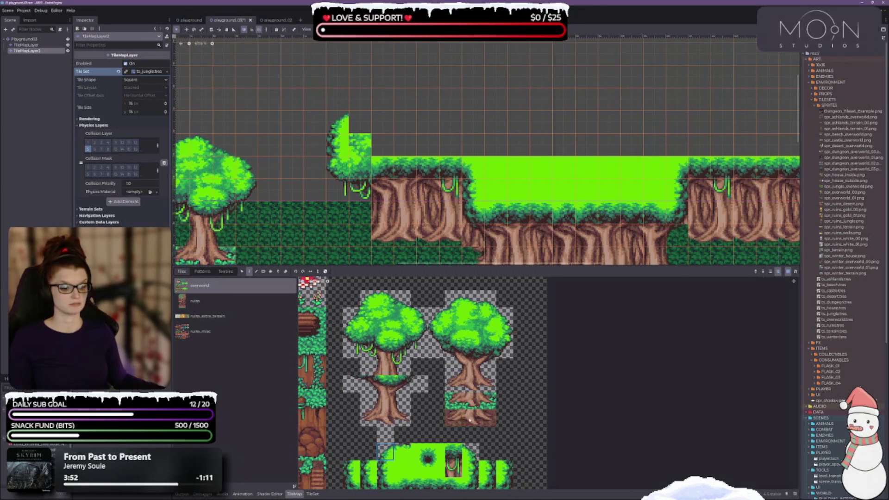
pyautogui.click(402, 452)
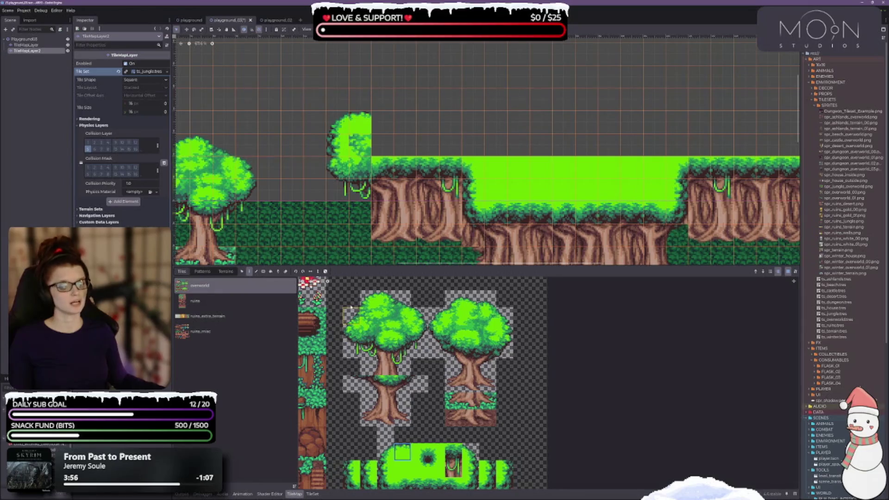
# Paint a foliage block above the ledge bush, fill cells beside it, and extend the grass top
pyautogui.moveTo(351, 299)
pyautogui.mouseDown()
pyautogui.moveTo(370, 320)
pyautogui.moveTo(389, 320)
pyautogui.mouseUp()
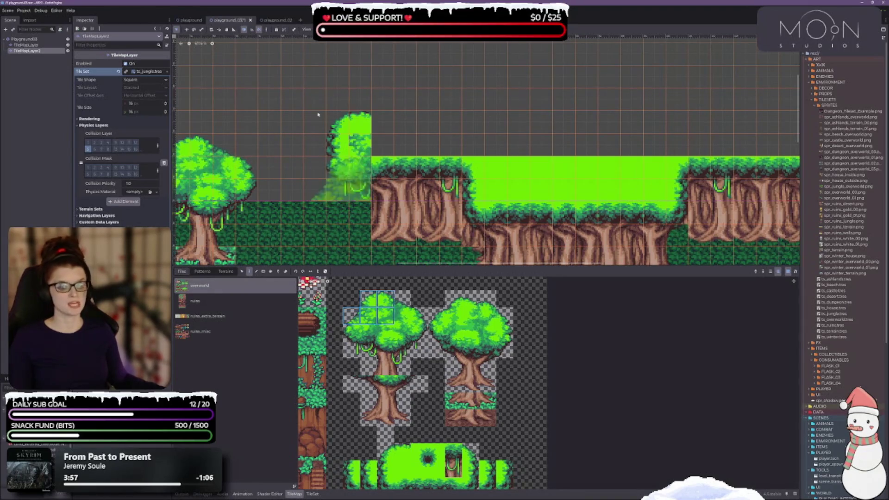
pyautogui.click(365, 104)
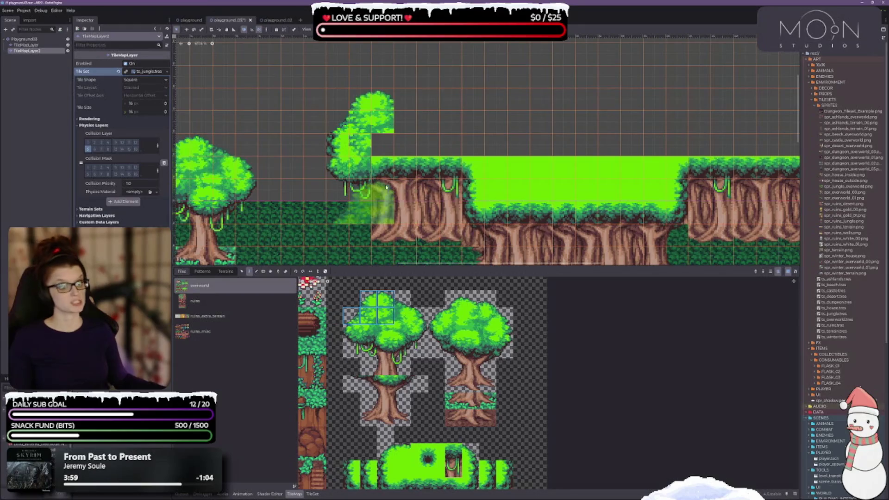
pyautogui.scroll(-1, 398, 417)
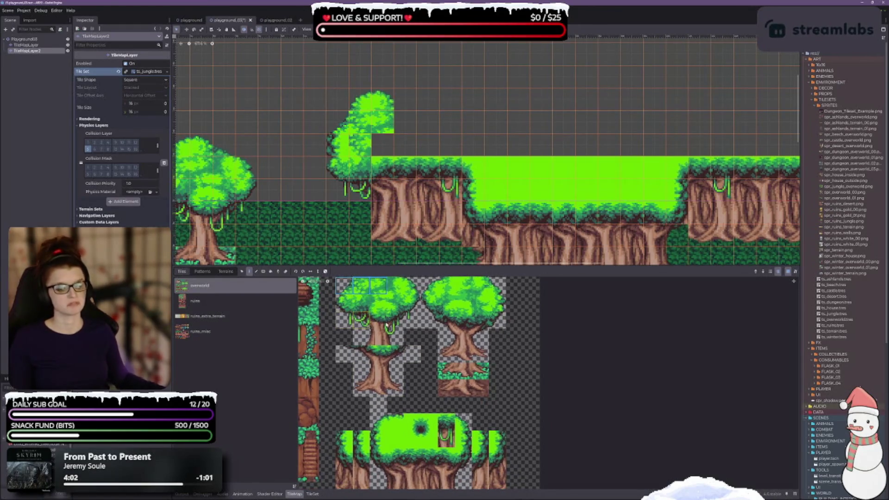
pyautogui.scroll(2, 385, 383)
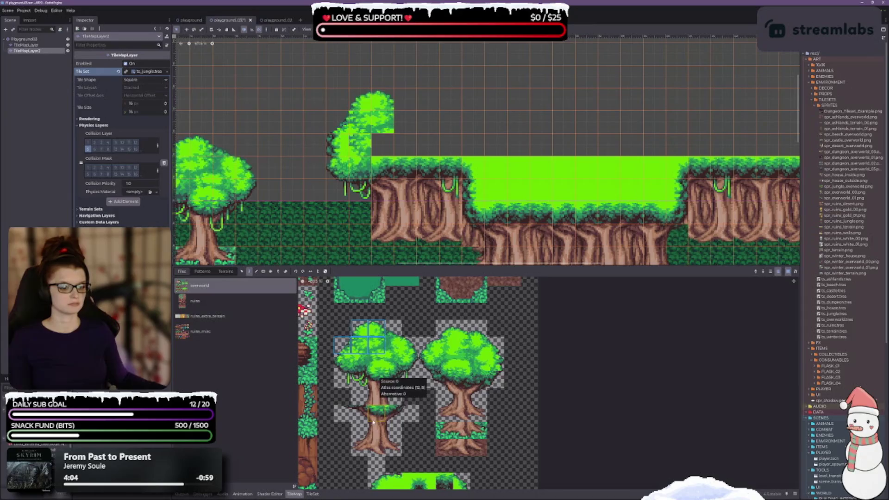
pyautogui.click(359, 362)
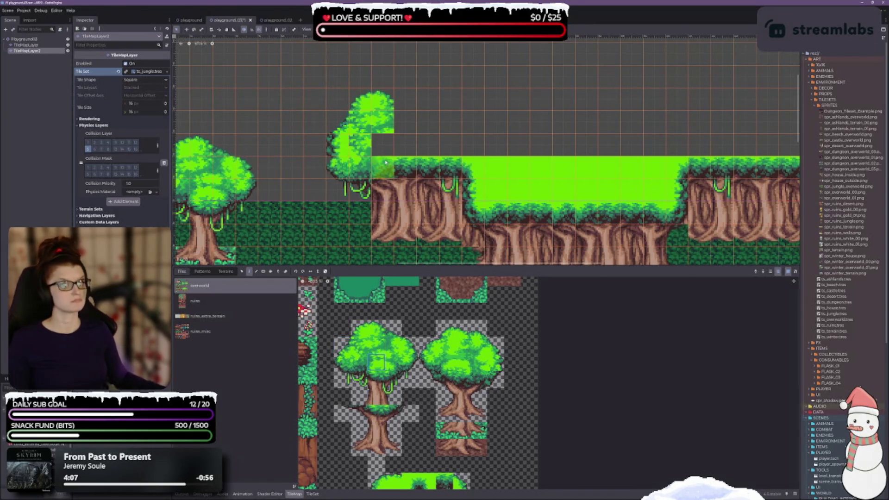
pyautogui.click(383, 145)
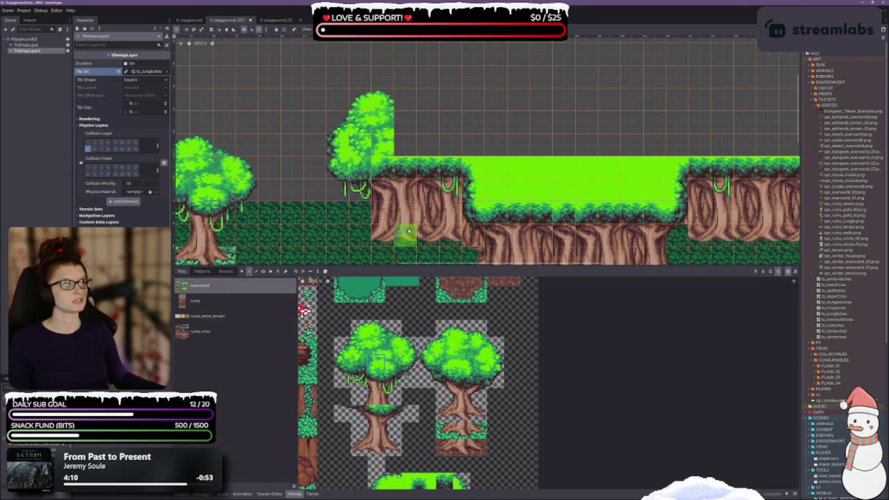
pyautogui.click(358, 362)
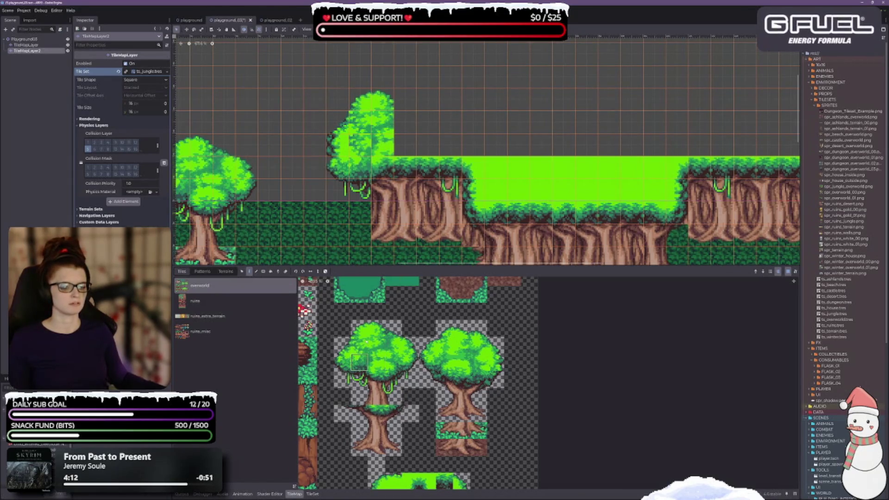
pyautogui.click(331, 155)
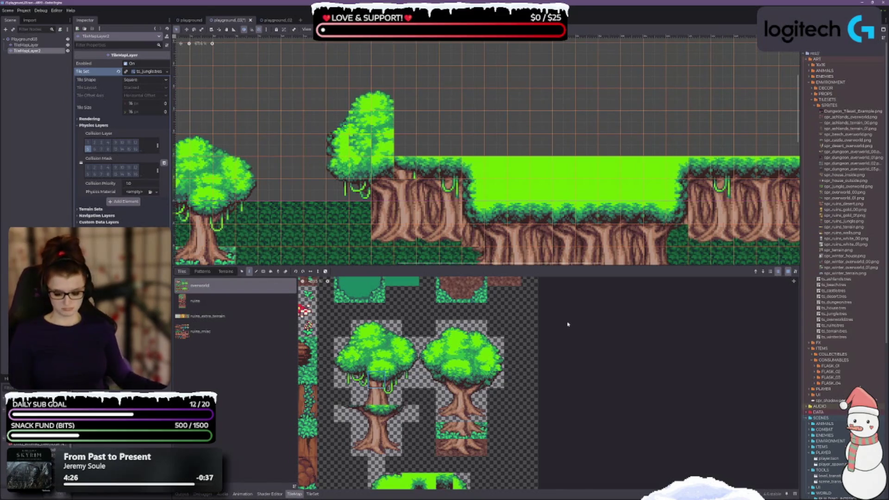
pyautogui.click(378, 188)
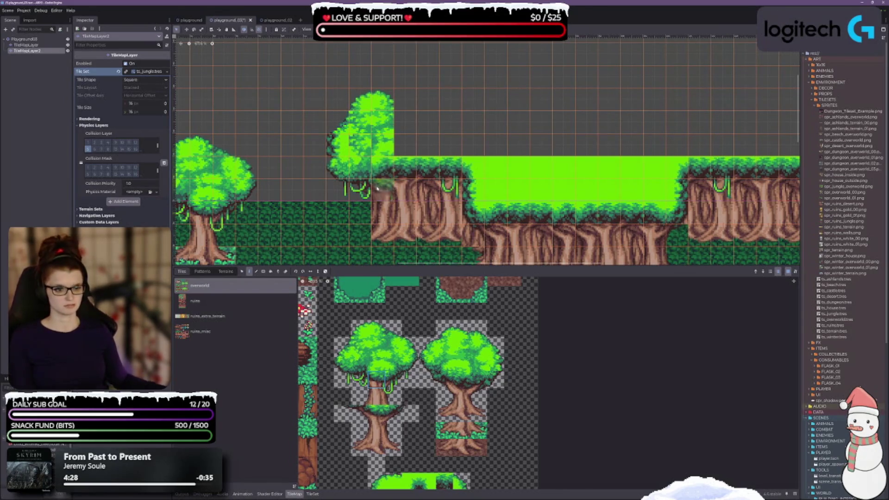
# Stamp a 2x2 block of canopy tiles onto the growing tree
pyautogui.click(376, 379)
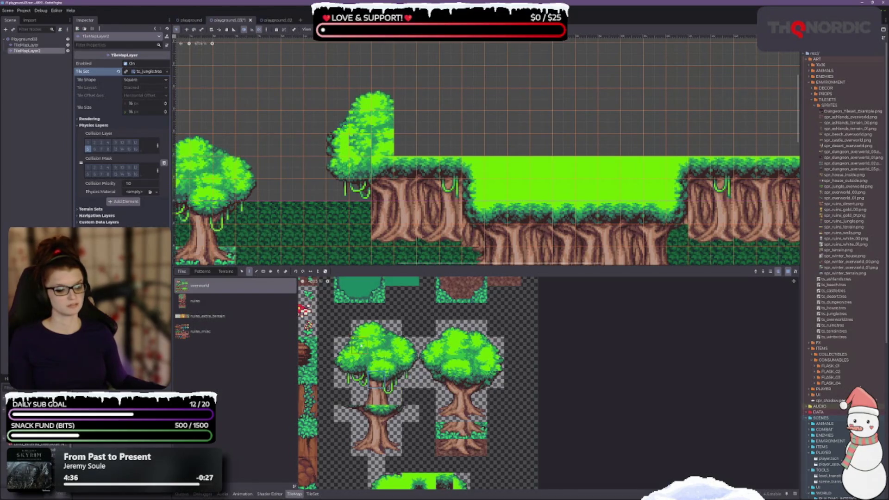
pyautogui.click(393, 379)
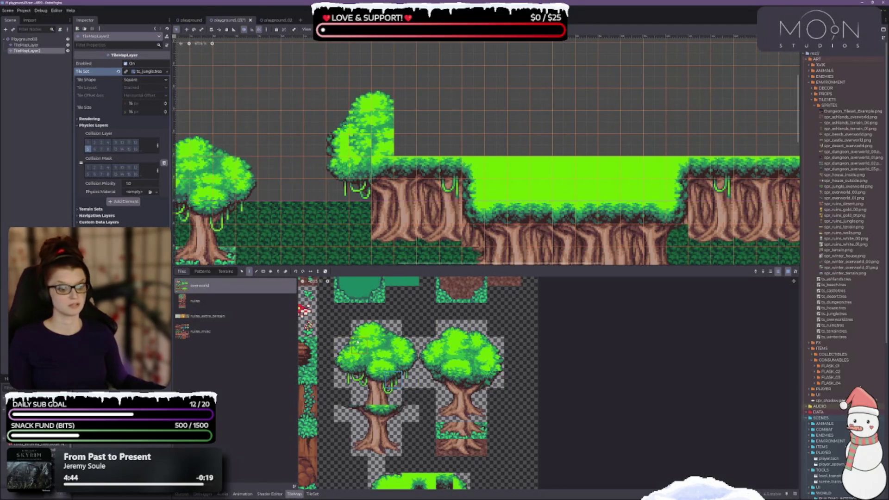
pyautogui.moveTo(341, 330); pyautogui.dragTo(399, 345)
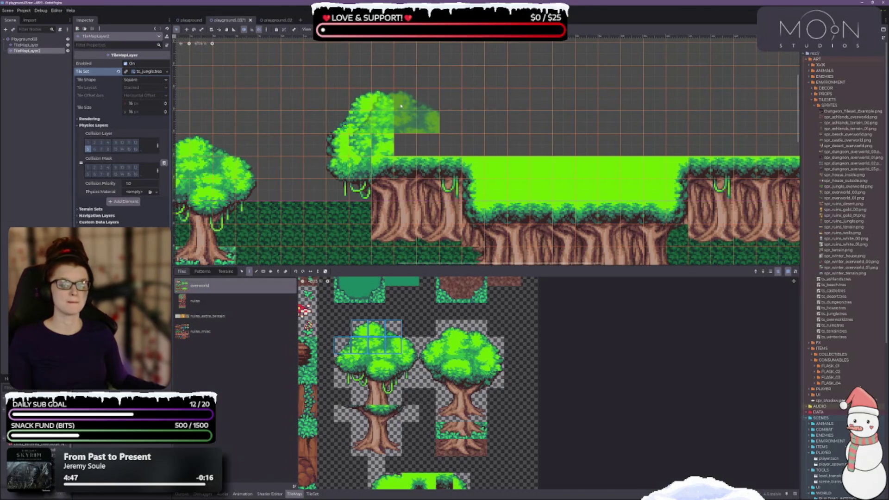
pyautogui.click(359, 328)
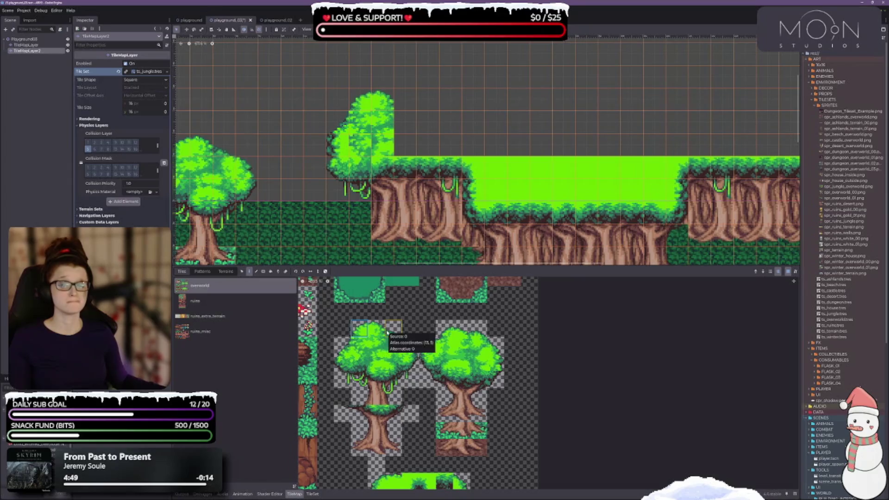
pyautogui.scroll(1, 419, 153)
pyautogui.hscroll(1, 418, 154)
pyautogui.scroll(1, 418, 154)
pyautogui.hscroll(1, 418, 154)
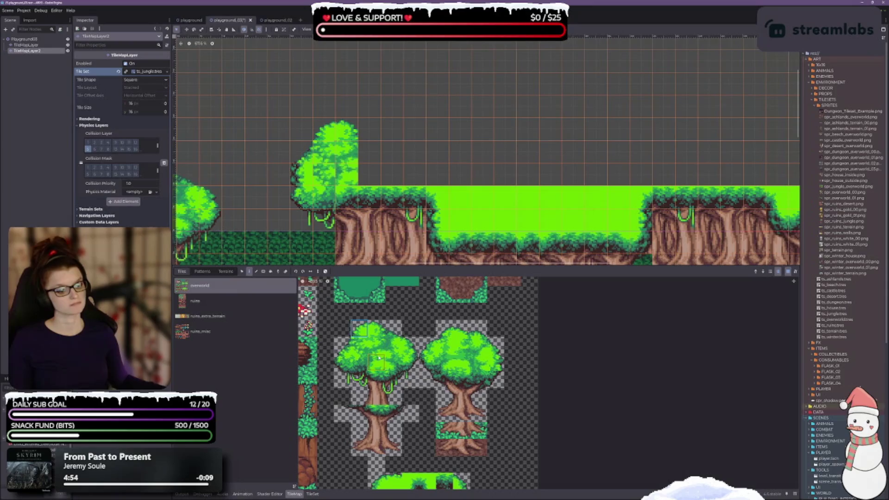
pyautogui.moveTo(377, 349); pyautogui.dragTo(394, 364)
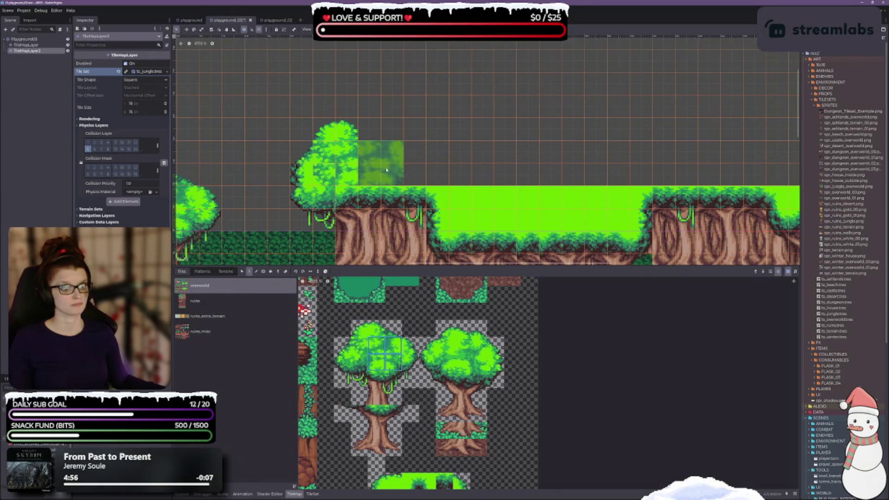
pyautogui.click(370, 168)
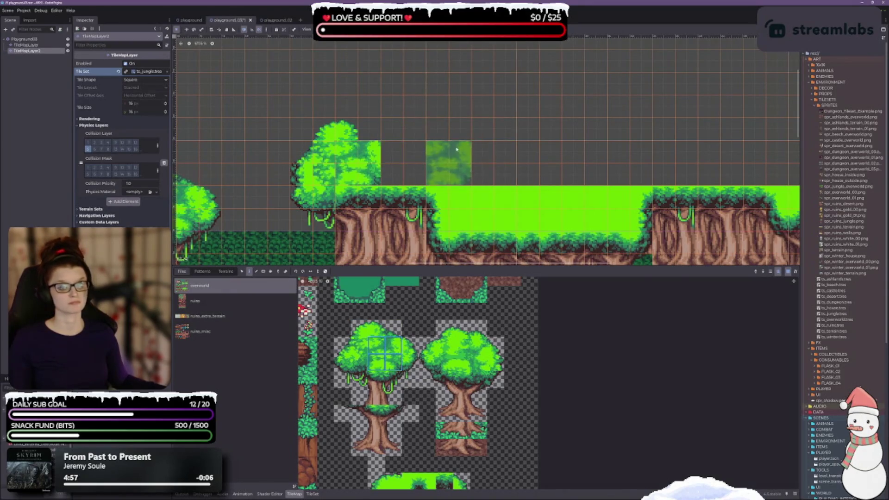
pyautogui.click(393, 329)
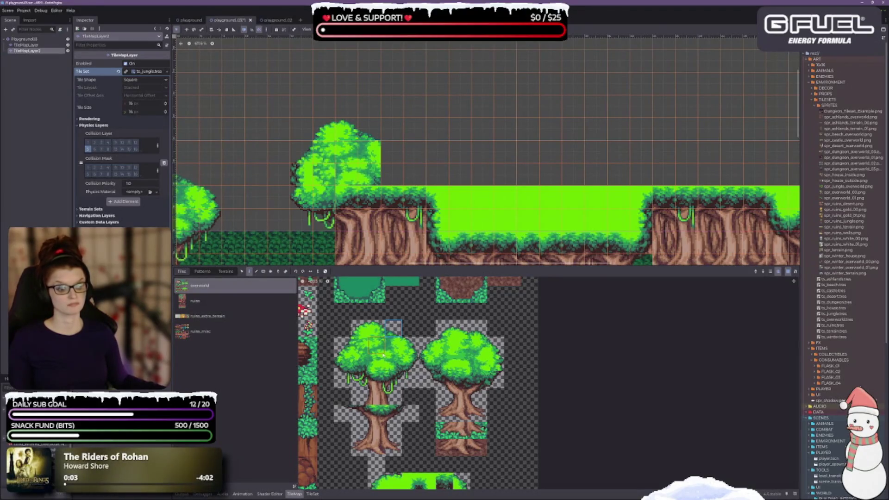
pyautogui.scroll(-3, 403, 336)
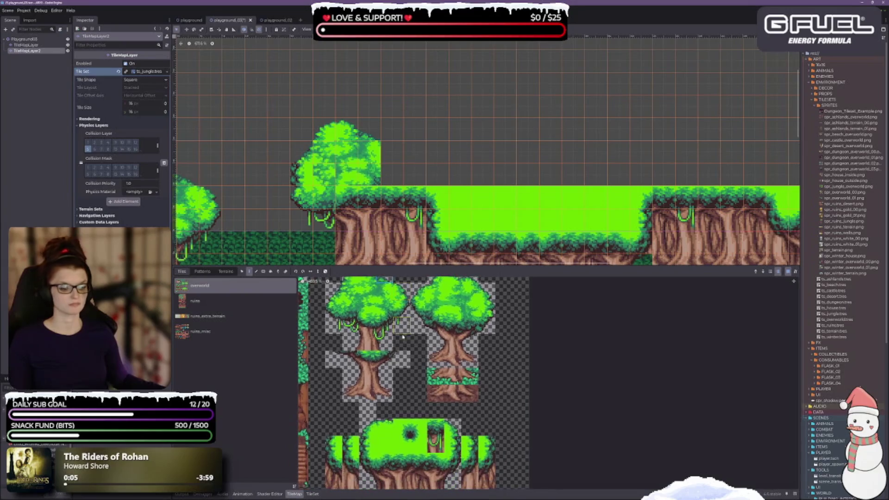
# Paint a three-tile flat green strip beside the canopy, then try and undo canopy-top edging
pyautogui.click(385, 443)
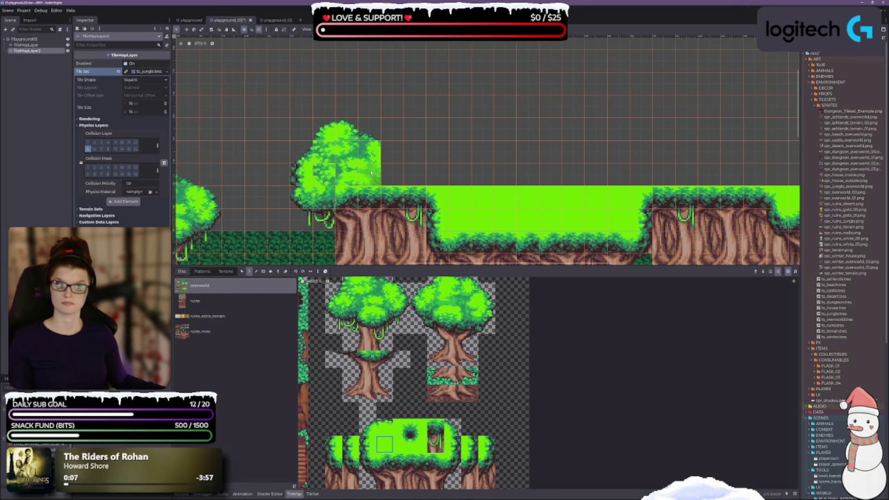
pyautogui.moveTo(376, 183); pyautogui.dragTo(415, 175)
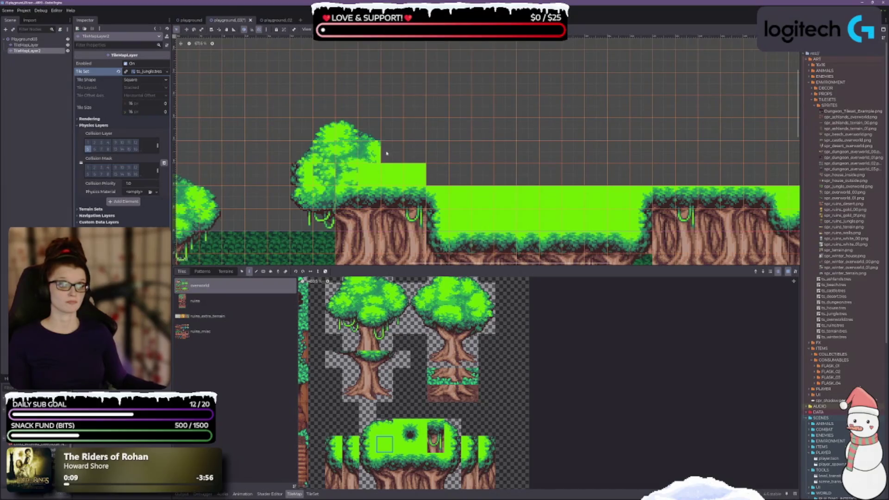
pyautogui.click(437, 175)
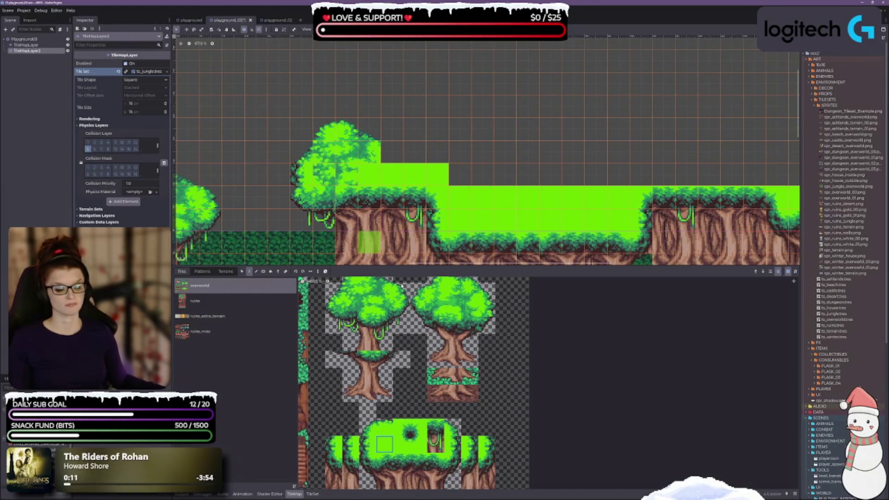
pyautogui.scroll(2, 392, 338)
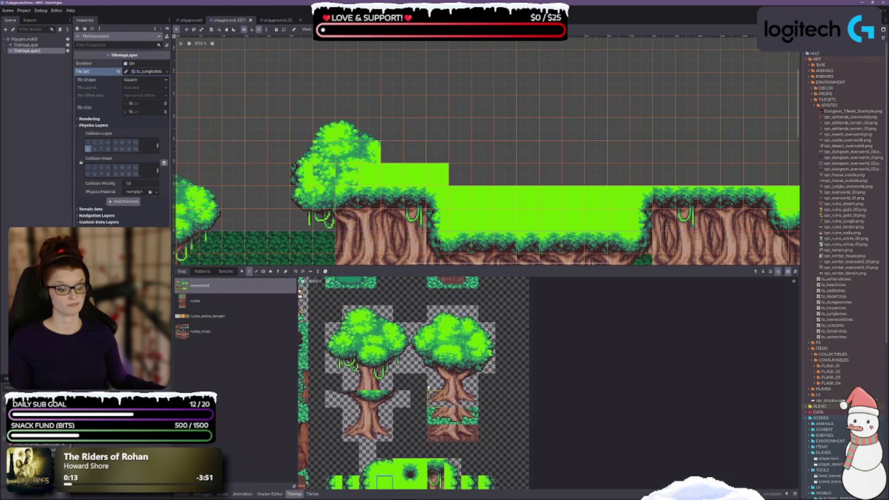
pyautogui.moveTo(428, 314); pyautogui.dragTo(474, 314)
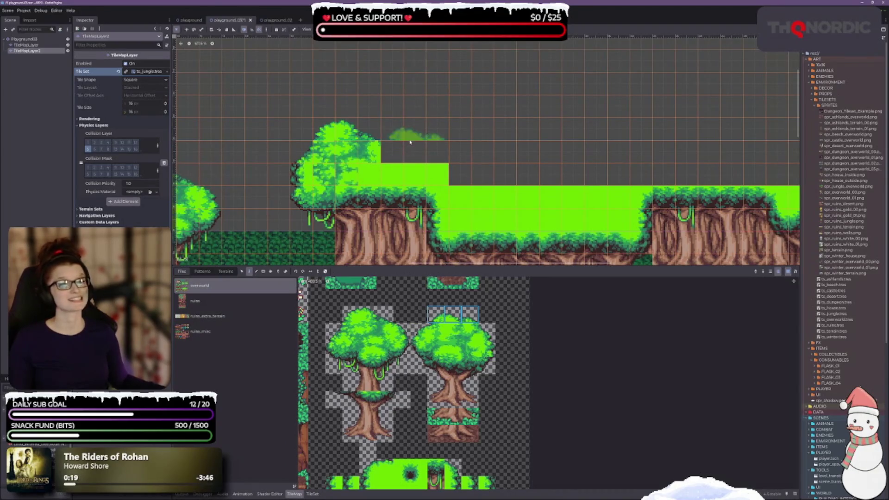
pyautogui.click(389, 144)
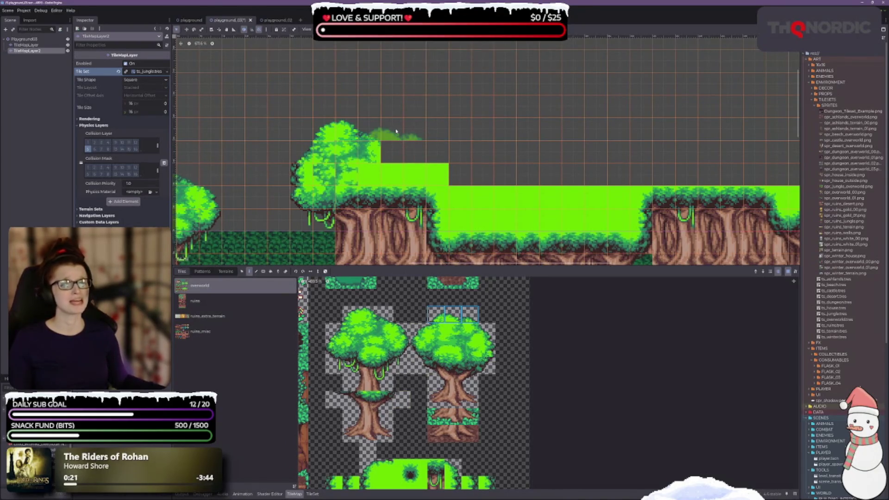
pyautogui.hotkey('ctrl', 'z')
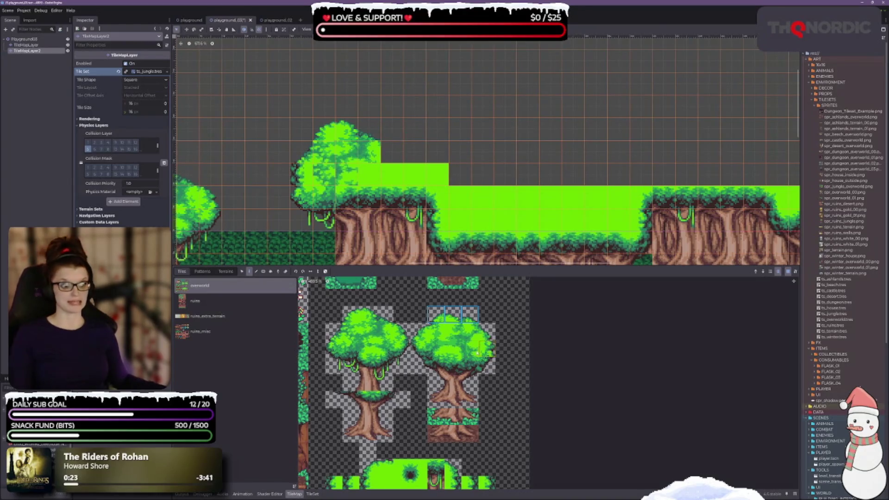
# Place a single canopy tile and a 2x2 canopy block onto the raised ledge
pyautogui.click(385, 315)
pyautogui.click(393, 142)
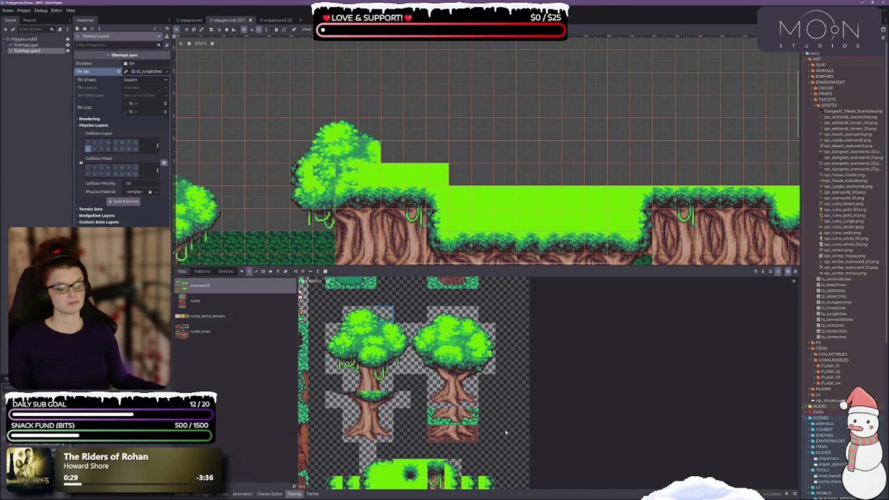
pyautogui.click(367, 315)
pyautogui.moveTo(366, 326); pyautogui.dragTo(402, 333)
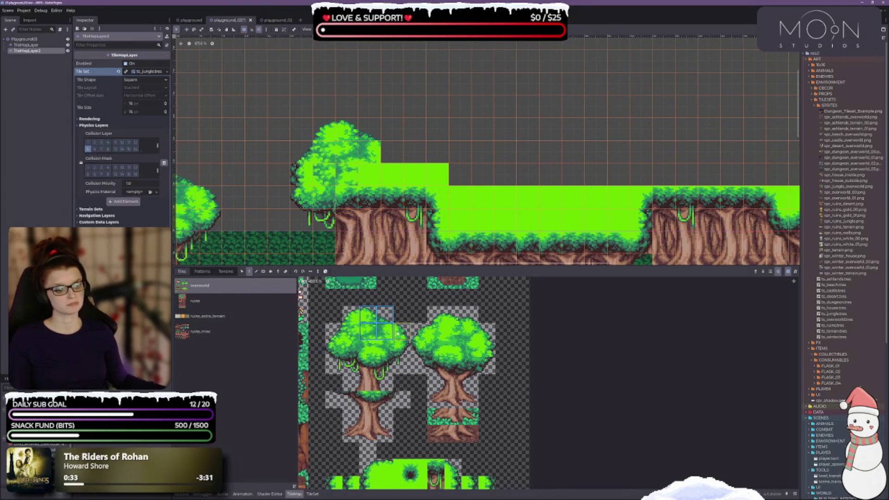
pyautogui.click(379, 145)
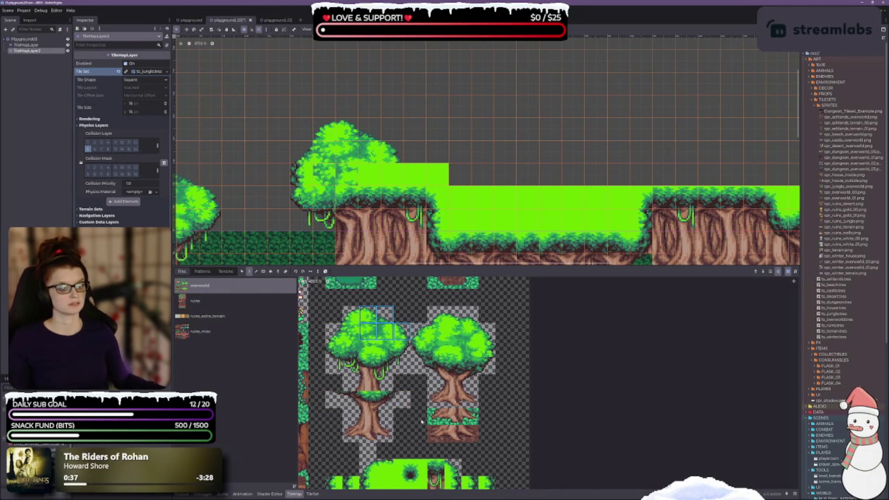
# Erase a stray green tile, then try an overlong plain green row further right and undo it
pyautogui.scroll(-3, 422, 421)
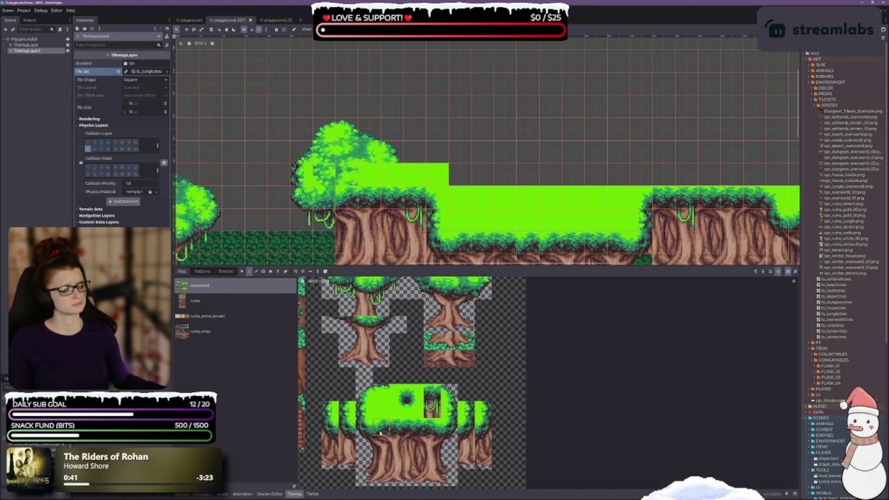
pyautogui.click(381, 392)
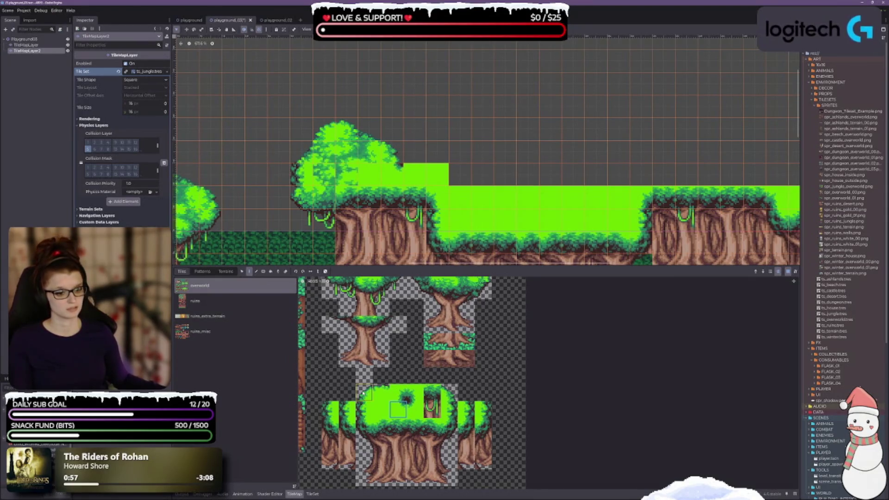
pyautogui.rightClick(415, 174)
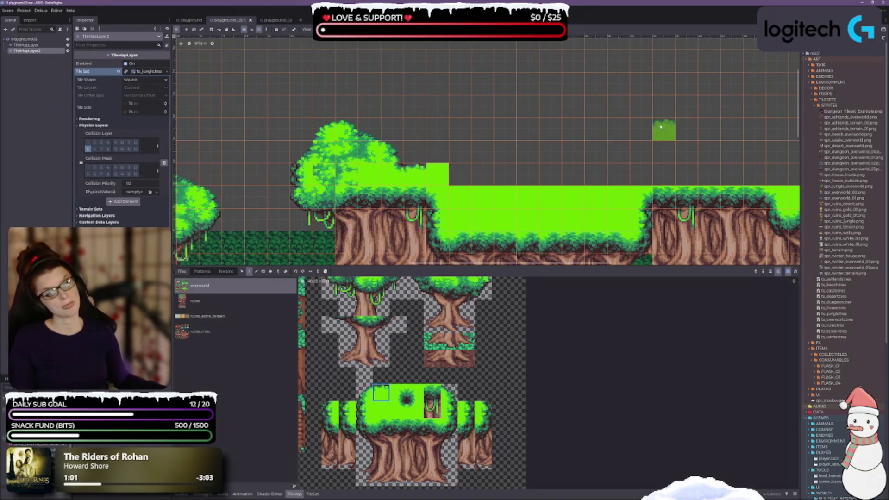
pyautogui.moveTo(433, 179); pyautogui.dragTo(531, 179)
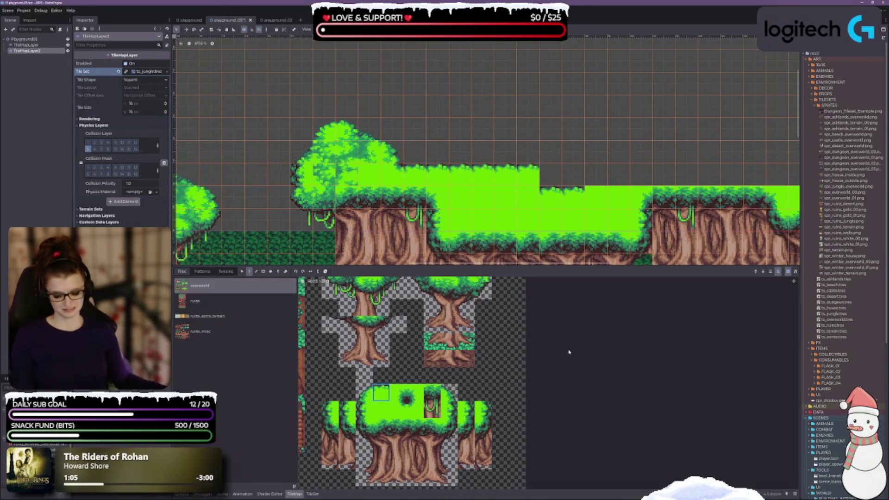
pyautogui.hotkey('ctrl', 'z')
# Paint two solid rows of canopy tiles along the raised ledge and save the scene
pyautogui.moveTo(435, 174); pyautogui.dragTo(486, 171)
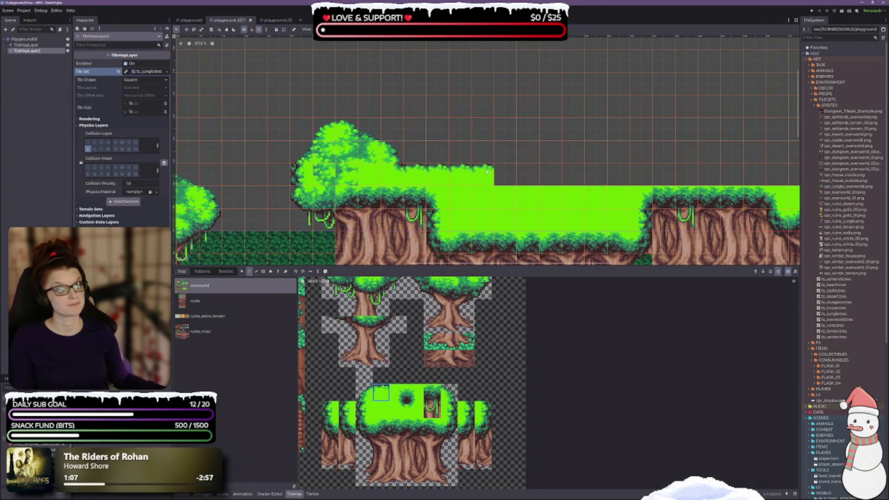
pyautogui.scroll(2, 463, 148)
pyautogui.moveTo(394, 174); pyautogui.dragTo(478, 173)
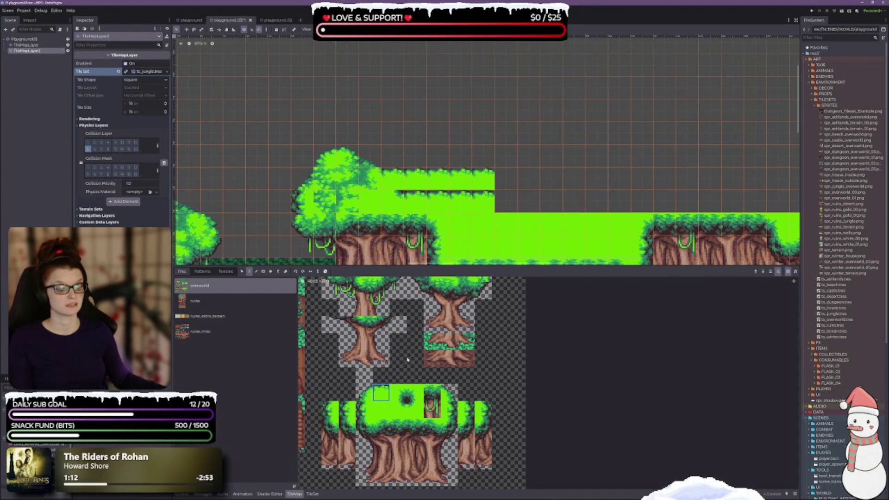
pyautogui.click(381, 409)
pyautogui.moveTo(399, 194); pyautogui.dragTo(491, 199)
pyautogui.scroll(-2, 490, 199)
pyautogui.hscroll(-4, 490, 199)
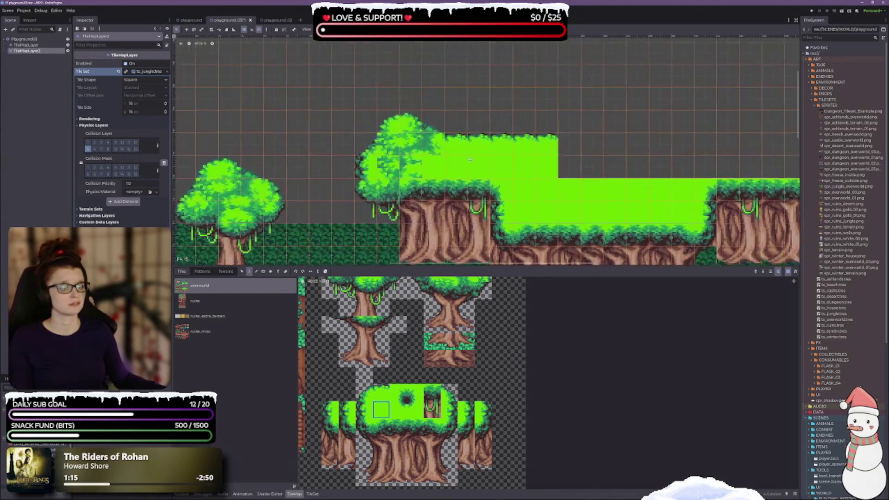
pyautogui.hotkey('ctrl', 's')
# Add a tree-trunk tile near the left-hand trees and save playground_03 again
pyautogui.scroll(-2, 491, 250)
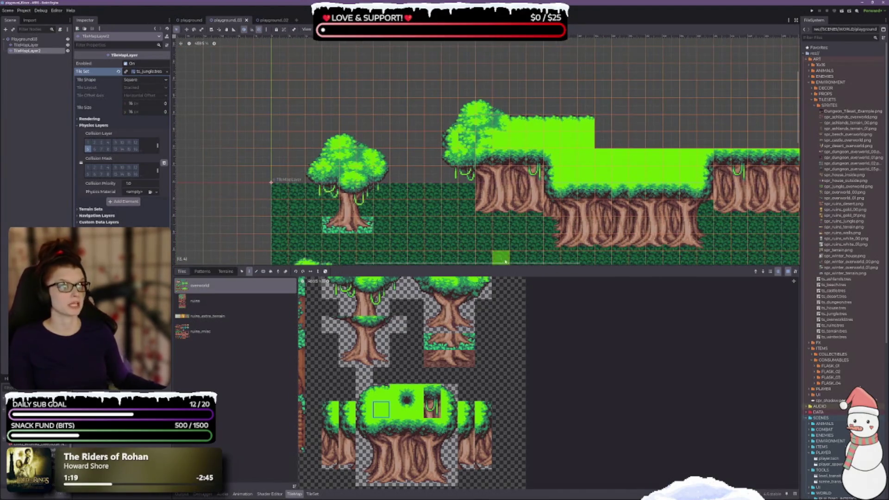
pyautogui.scroll(1, 464, 205)
pyautogui.moveTo(465, 204); pyautogui.dragTo(416, 151)
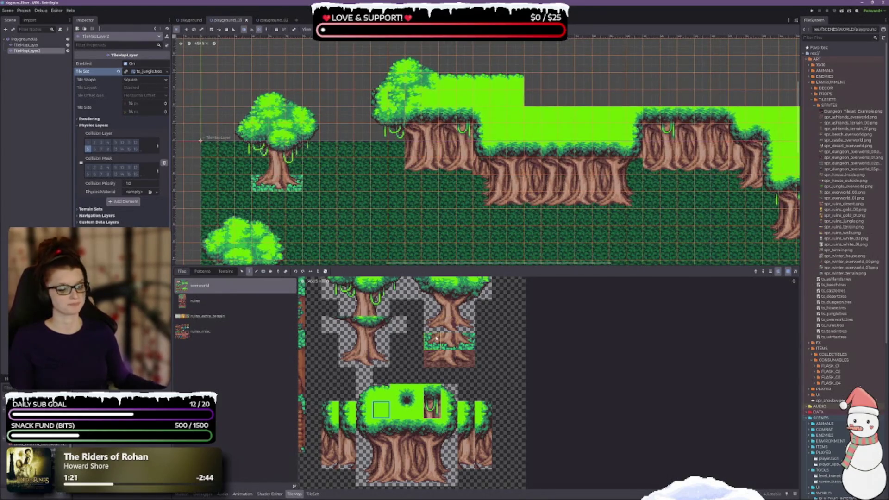
pyautogui.click(347, 359)
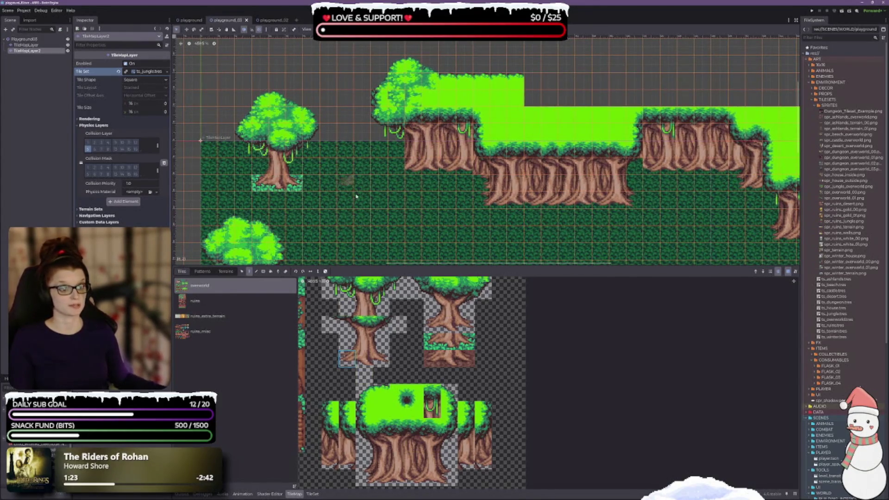
pyautogui.click(398, 166)
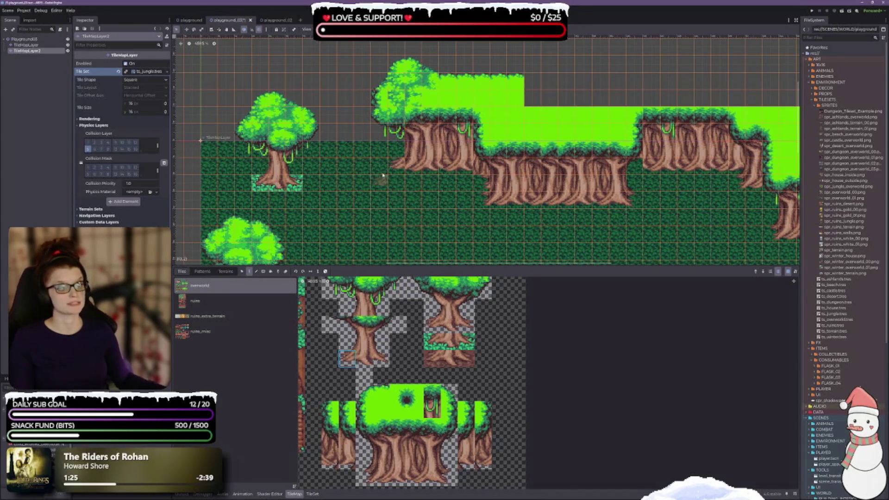
pyautogui.scroll(1, 381, 179)
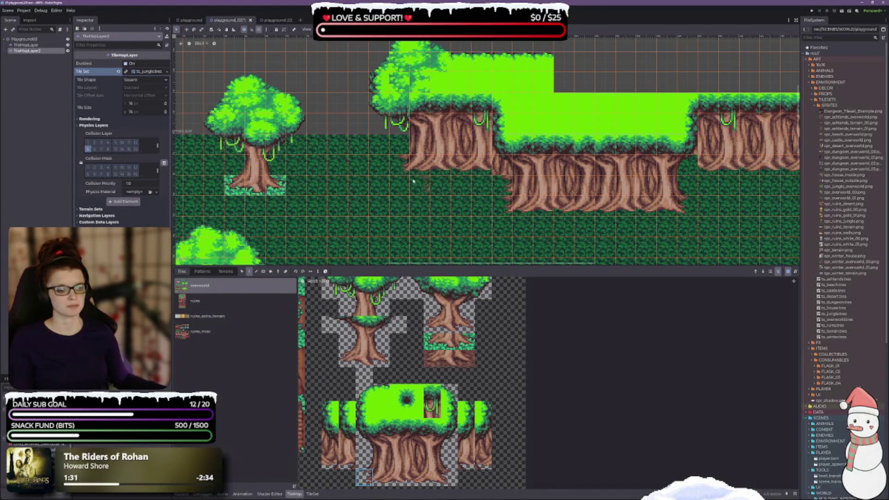
pyautogui.hotkey('ctrl', 's')
# Pan and zoom around the map to review the cliffs, grass field, dark pit and prop tiles
pyautogui.hscroll(2, 412, 185)
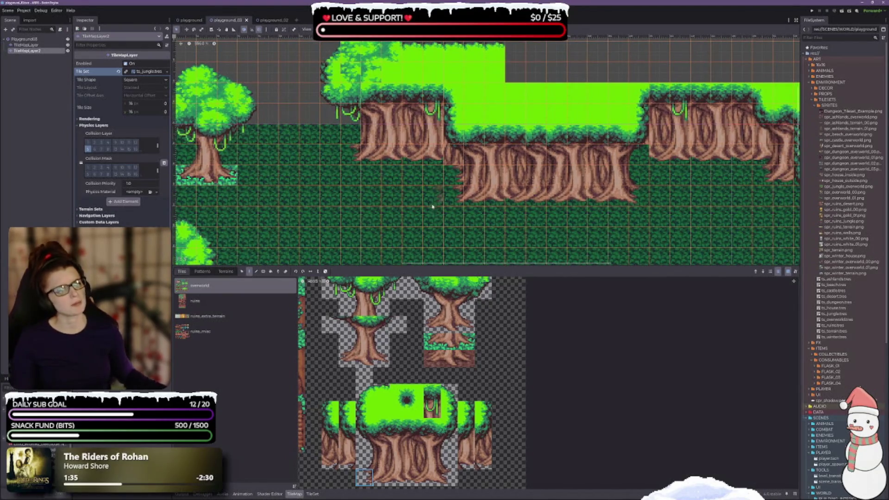
pyautogui.scroll(-3, 417, 153)
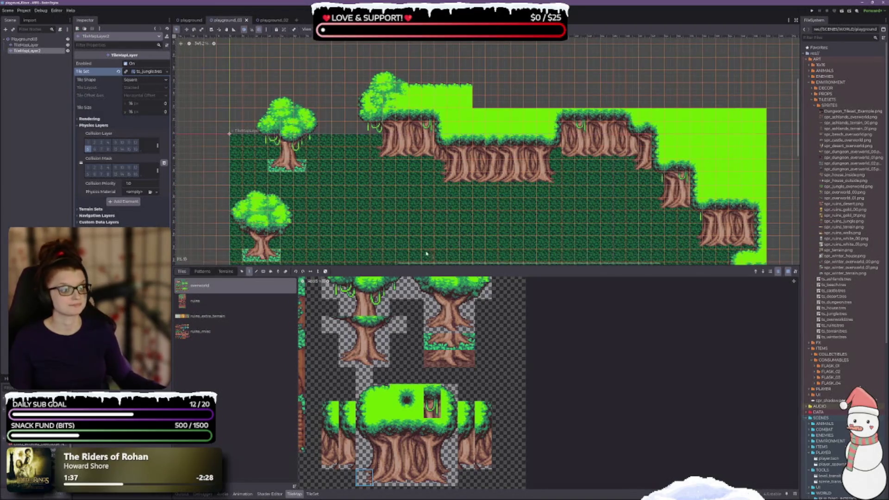
pyautogui.scroll(2, 429, 190)
pyautogui.scroll(2, 348, 178)
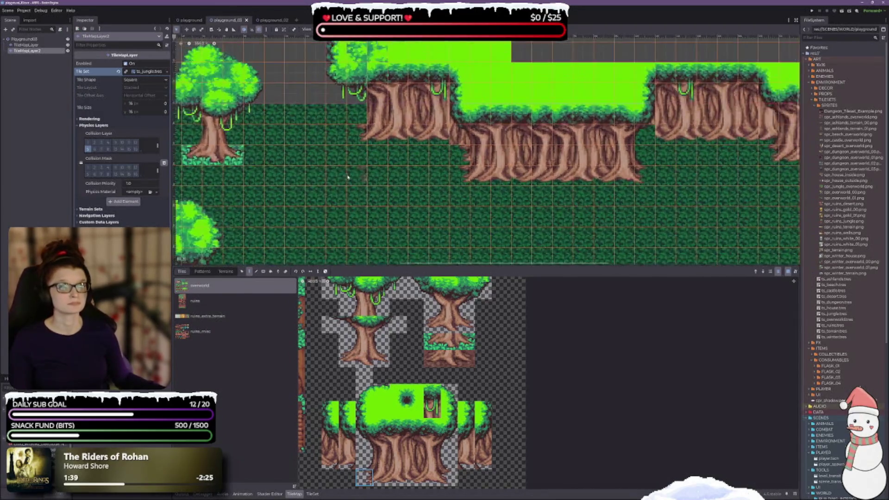
pyautogui.scroll(2, 347, 177)
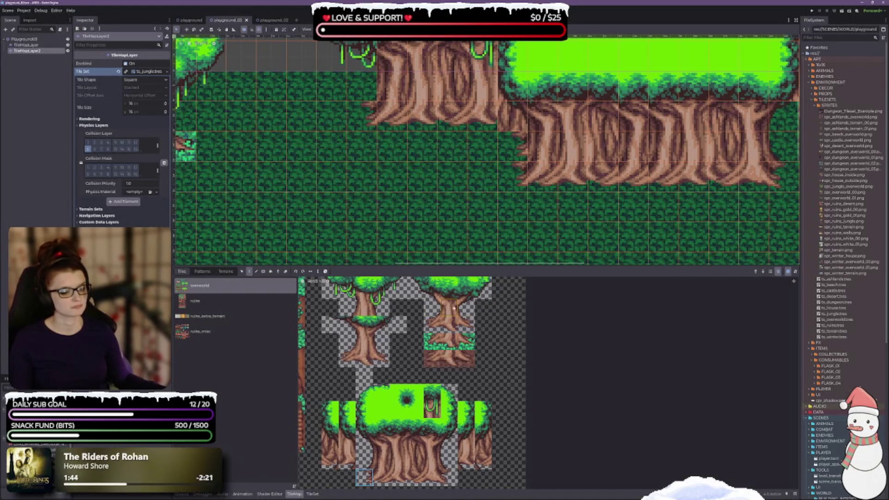
pyautogui.scroll(-3, 423, 351)
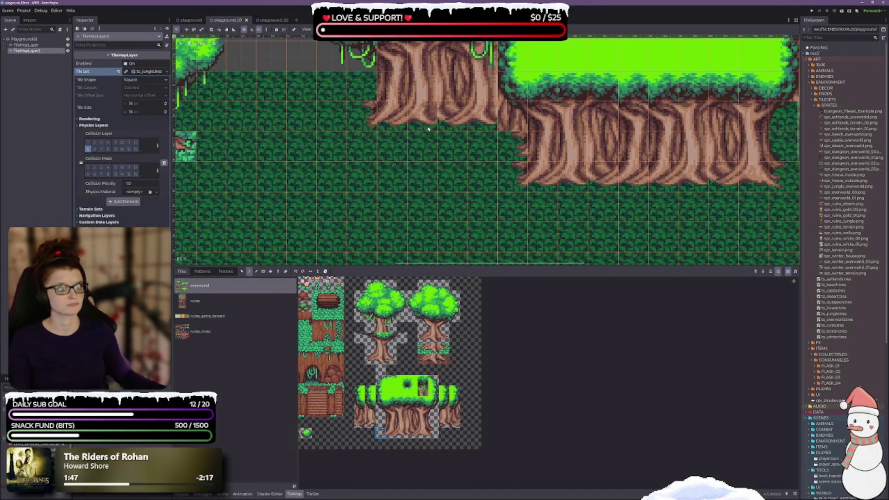
pyautogui.scroll(-4, 491, 204)
pyautogui.scroll(-4, 491, 204)
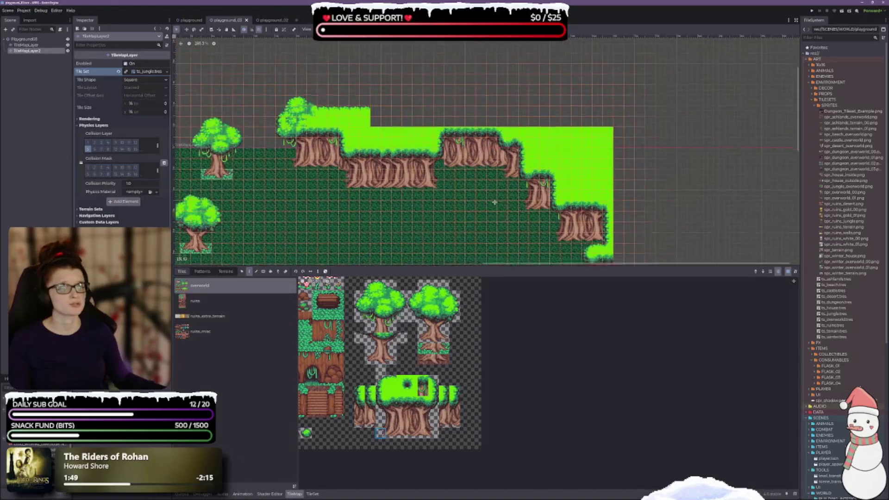
pyautogui.scroll(3, 495, 198)
pyautogui.scroll(1, 452, 212)
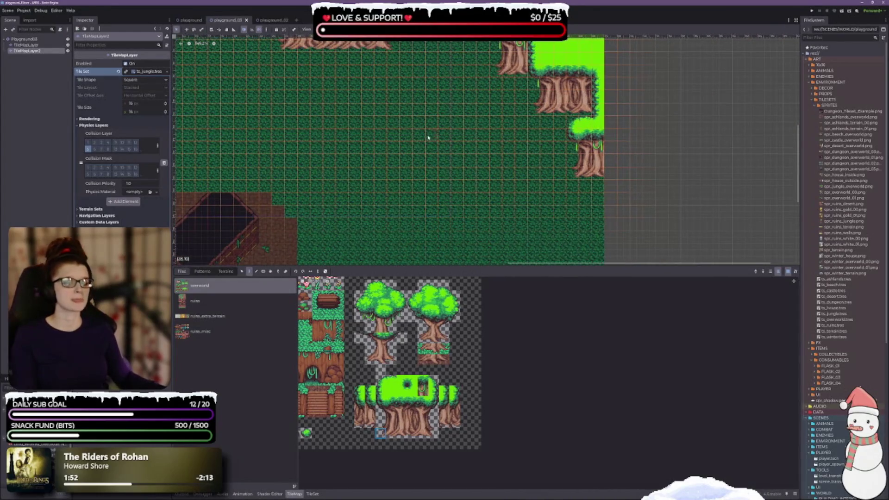
pyautogui.moveTo(427, 137); pyautogui.dragTo(484, 264)
pyautogui.moveTo(686, 204)
pyautogui.mouseDown()
pyautogui.moveTo(667, 176)
pyautogui.moveTo(621, 200)
pyautogui.moveTo(583, 202)
pyautogui.moveTo(746, 108)
pyautogui.mouseUp()
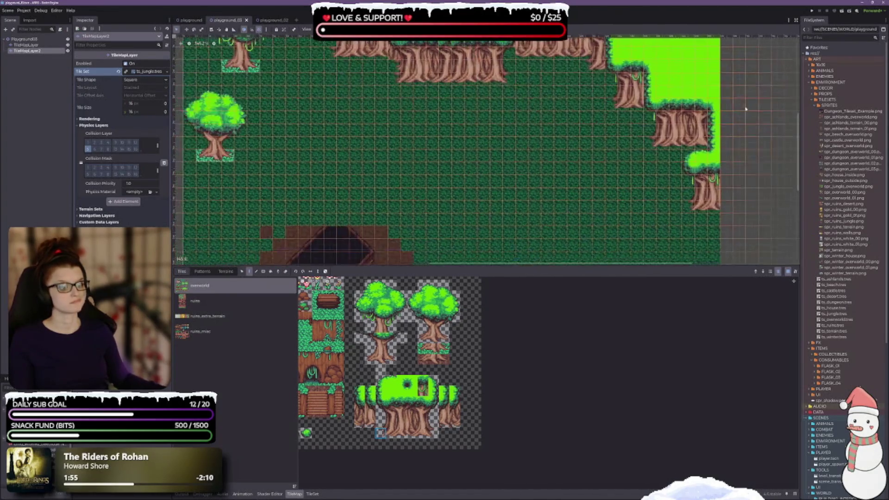
pyautogui.moveTo(259, 186)
pyautogui.mouseDown()
pyautogui.moveTo(300, 251)
pyautogui.moveTo(207, 102)
pyautogui.mouseUp()
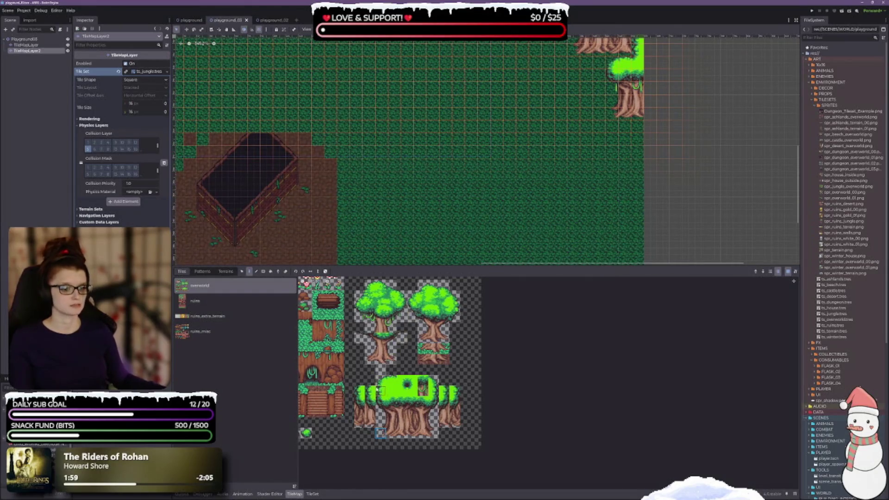
pyautogui.scroll(2, 381, 390)
pyautogui.moveTo(571, 422); pyautogui.dragTo(430, 415)
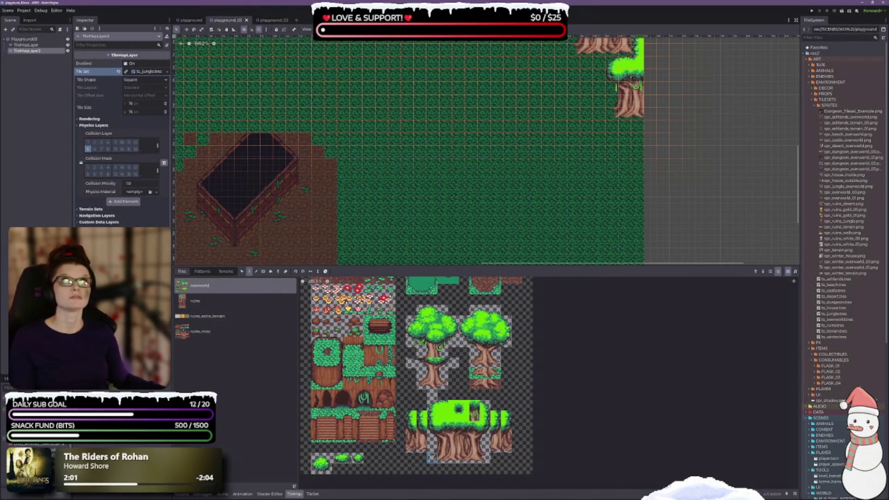
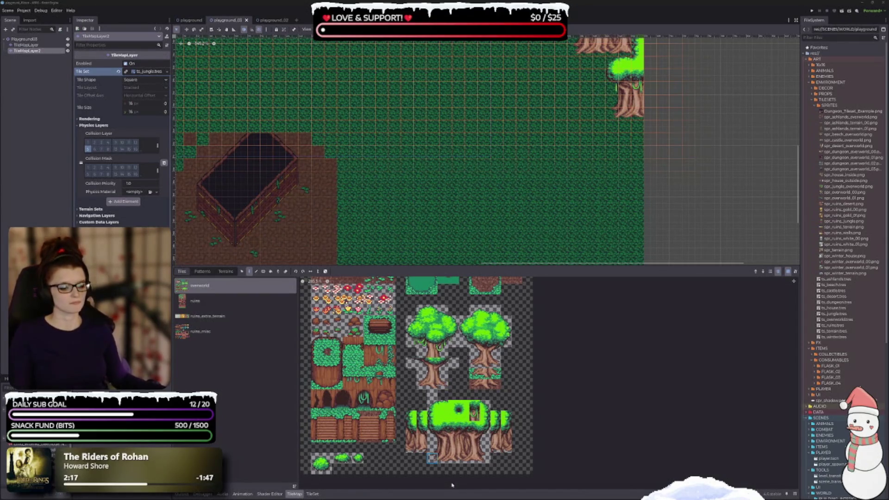
# Zoom into the jungle tile atlas, pan the atlas and level map, and lower the panel splitter to enlarge the canvas
pyautogui.scroll(4, 380, 407)
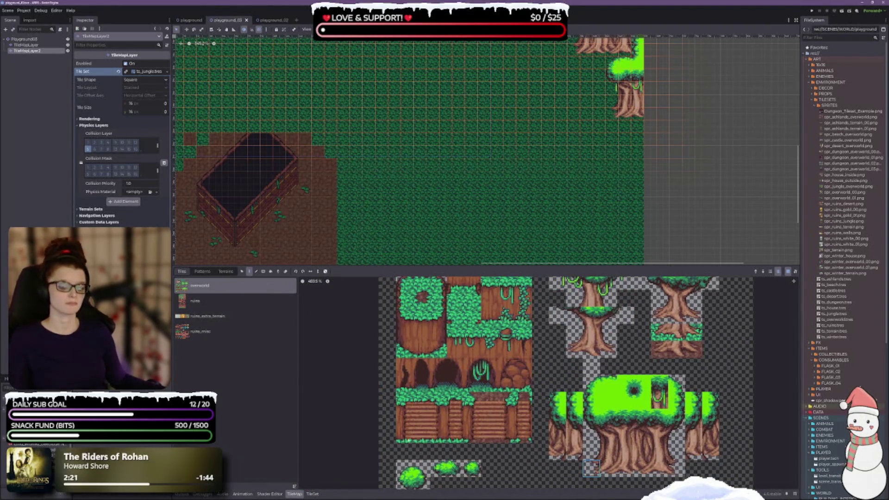
pyautogui.moveTo(514, 408); pyautogui.dragTo(501, 414)
pyautogui.moveTo(363, 199)
pyautogui.mouseDown()
pyautogui.moveTo(358, 232)
pyautogui.moveTo(431, 221)
pyautogui.mouseUp()
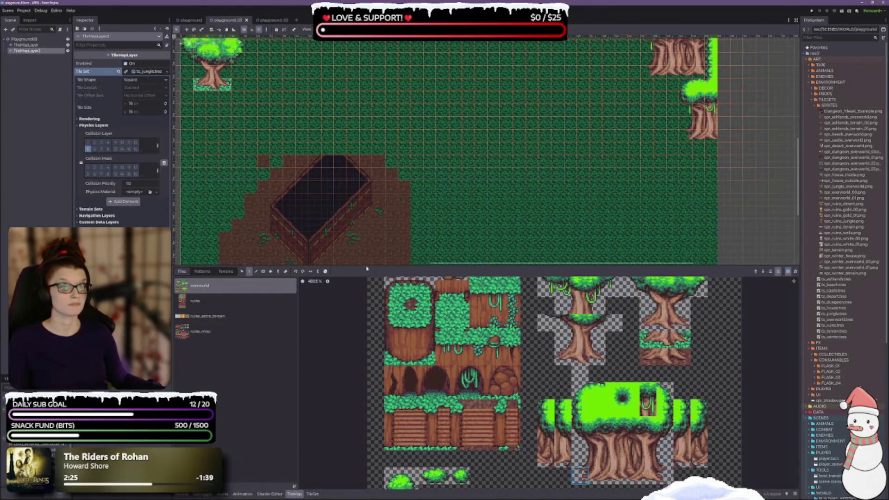
pyautogui.moveTo(366, 265); pyautogui.dragTo(366, 318)
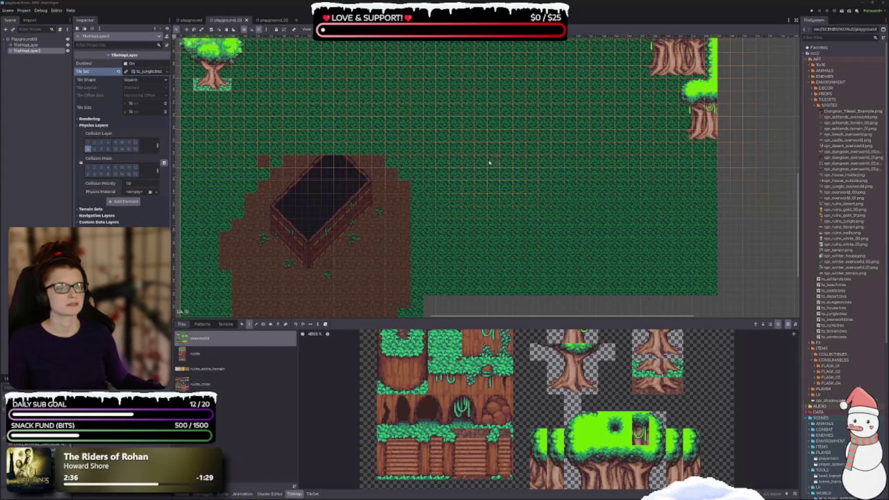
pyautogui.scroll(3, 489, 162)
pyautogui.scroll(2, 435, 207)
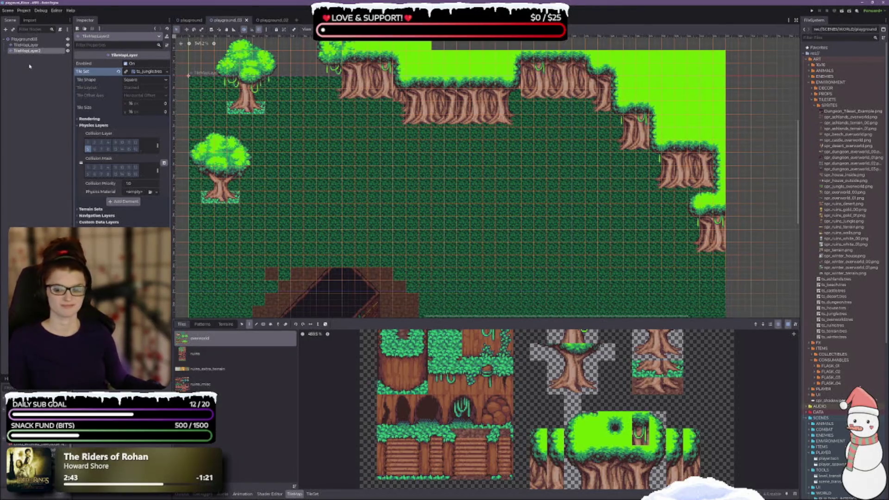
pyautogui.click(42, 45)
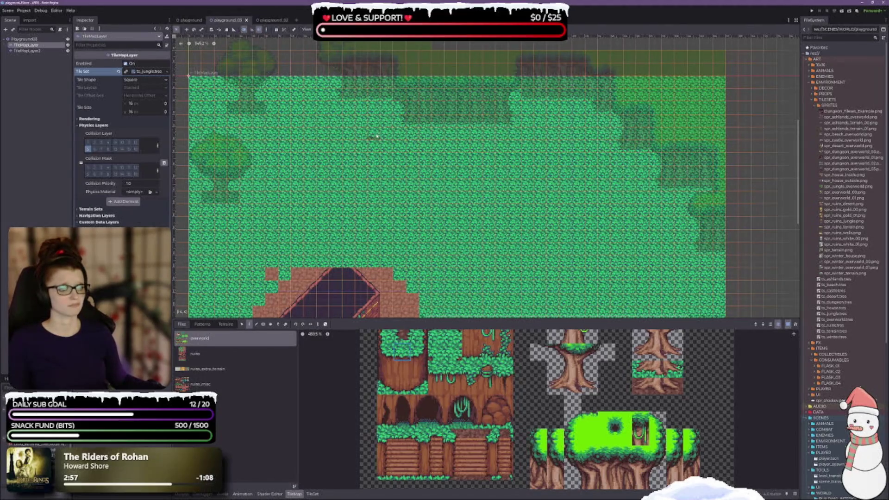
pyautogui.scroll(3, 387, 151)
pyautogui.moveTo(404, 162)
pyautogui.mouseDown()
pyautogui.moveTo(395, 222)
pyautogui.moveTo(459, 197)
pyautogui.mouseUp()
pyautogui.scroll(-1, 394, 221)
pyautogui.scroll(2, 462, 194)
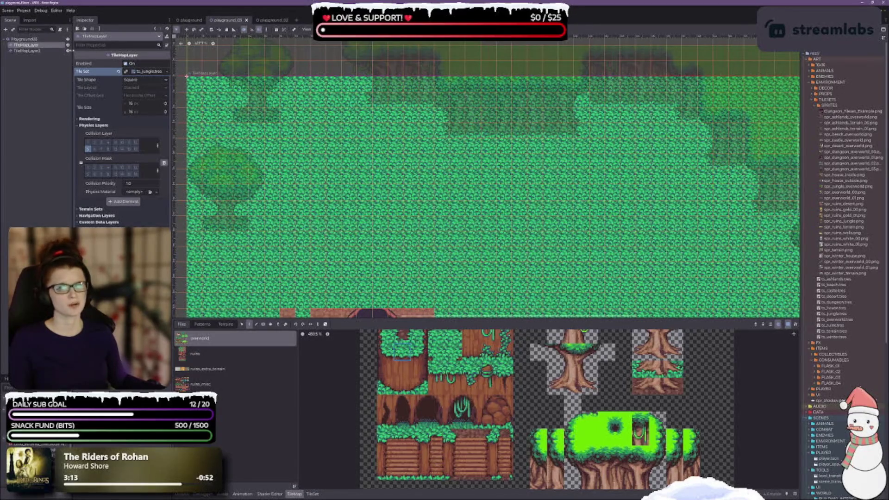
pyautogui.click(21, 51)
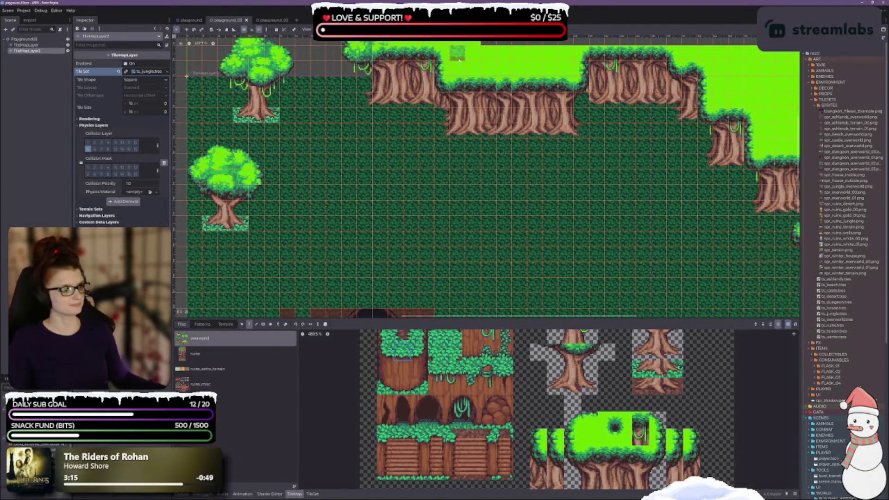
pyautogui.scroll(-2, 509, 190)
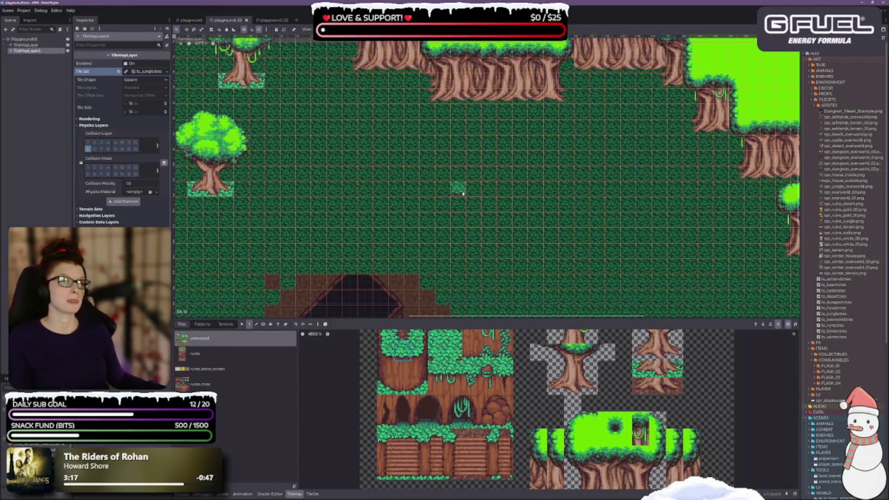
pyautogui.scroll(-3, 510, 157)
pyautogui.scroll(-3, 528, 165)
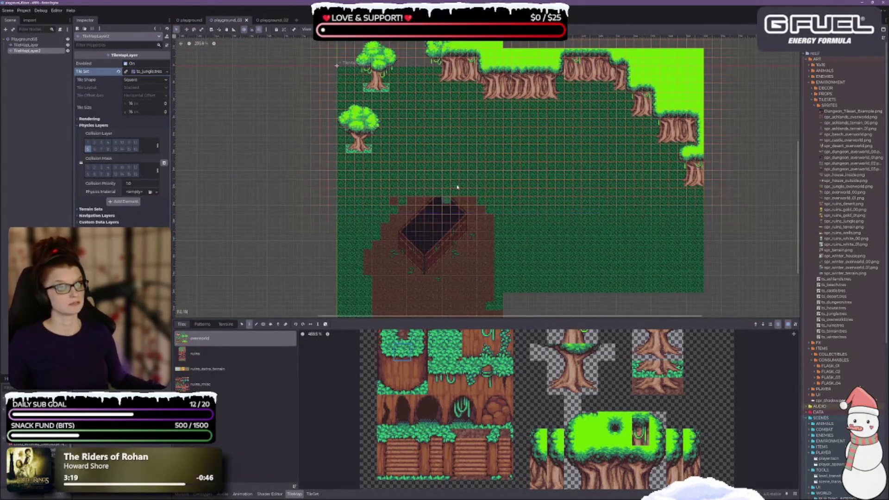
pyautogui.scroll(2, 455, 173)
pyautogui.scroll(3, 515, 189)
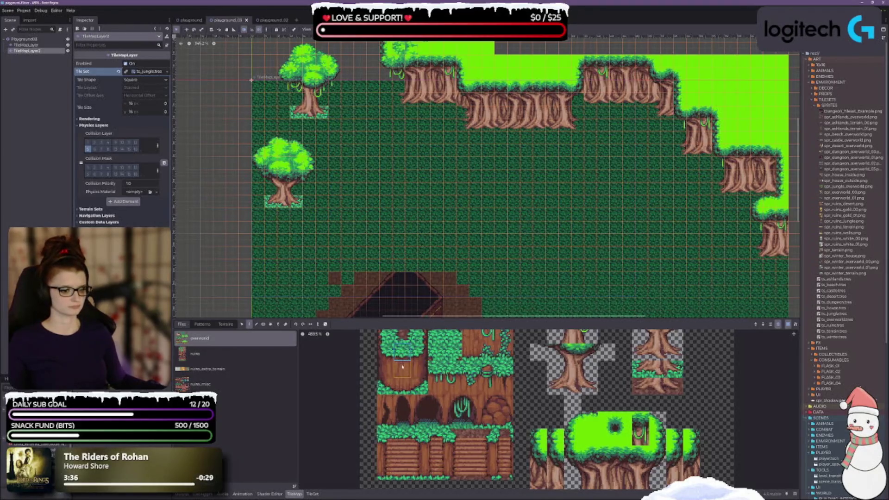
pyautogui.moveTo(402, 351); pyautogui.dragTo(402, 373)
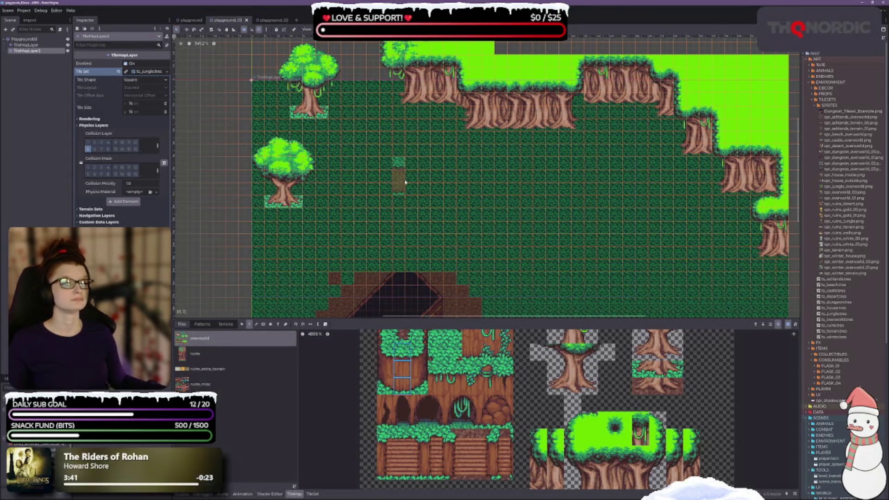
# Paint a grass-topped dirt ledge across the map and extend the lower ledge one tile right
pyautogui.moveTo(400, 182); pyautogui.dragTo(510, 178)
pyautogui.scroll(-2, 476, 176)
pyautogui.scroll(1, 500, 194)
pyautogui.hscroll(2, 500, 195)
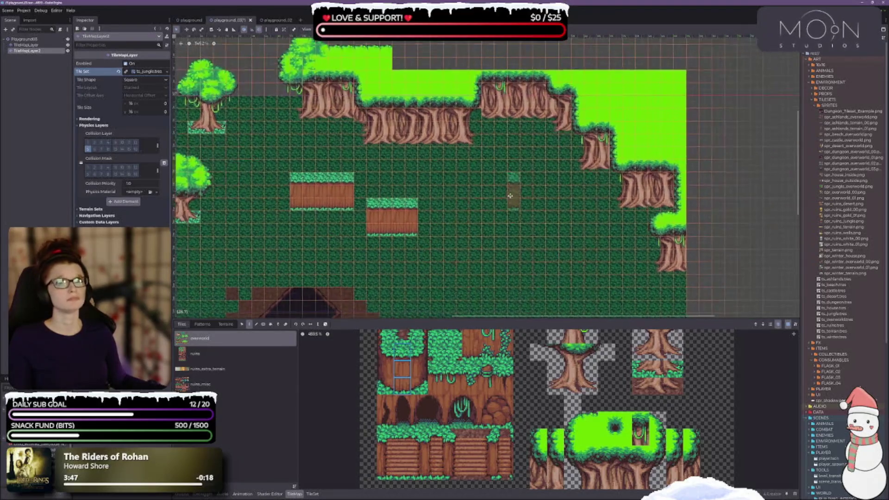
pyautogui.click(427, 214)
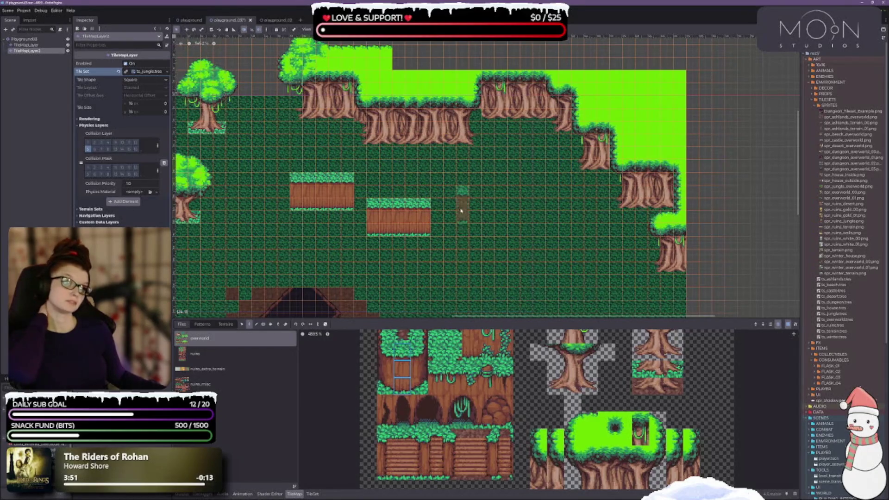
pyautogui.scroll(-3, 352, 186)
pyautogui.hscroll(-5, 352, 185)
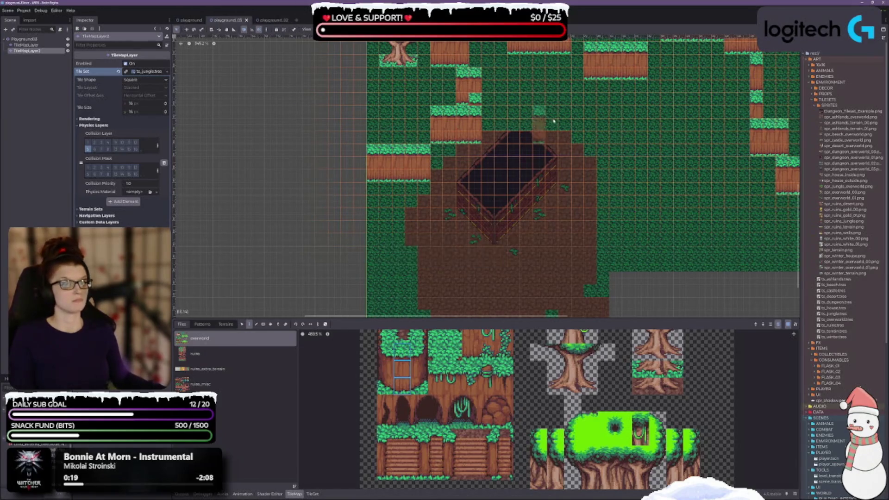
pyautogui.scroll(2, 578, 190)
pyautogui.hscroll(2, 578, 190)
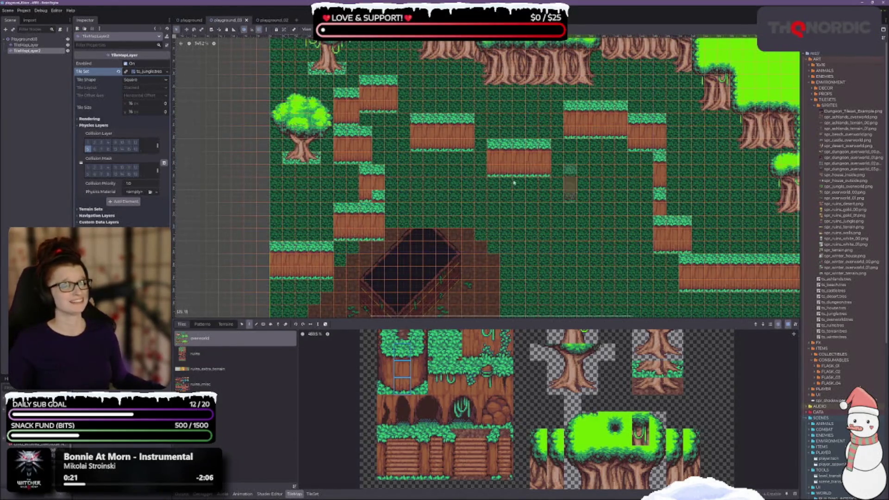
pyautogui.scroll(2, 412, 185)
pyautogui.scroll(2, 463, 170)
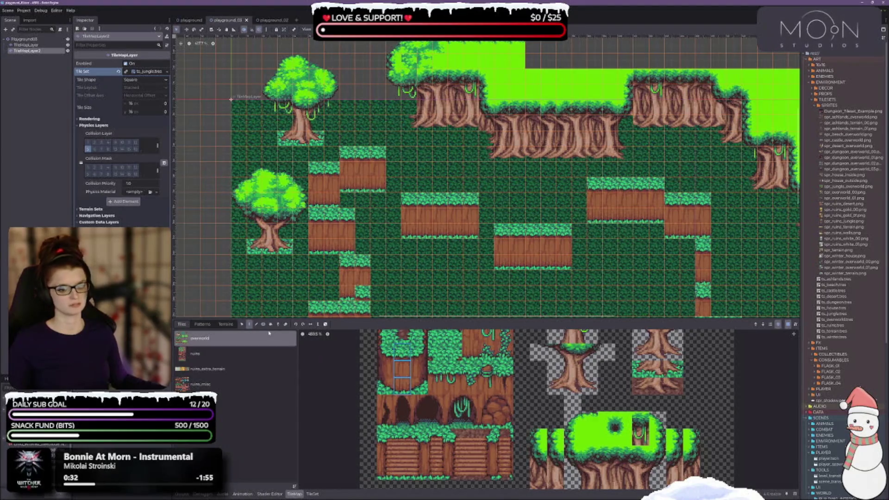
# Cover the lower-left tree with plain dark grass tiles and make the tile panel taller
pyautogui.click(555, 387)
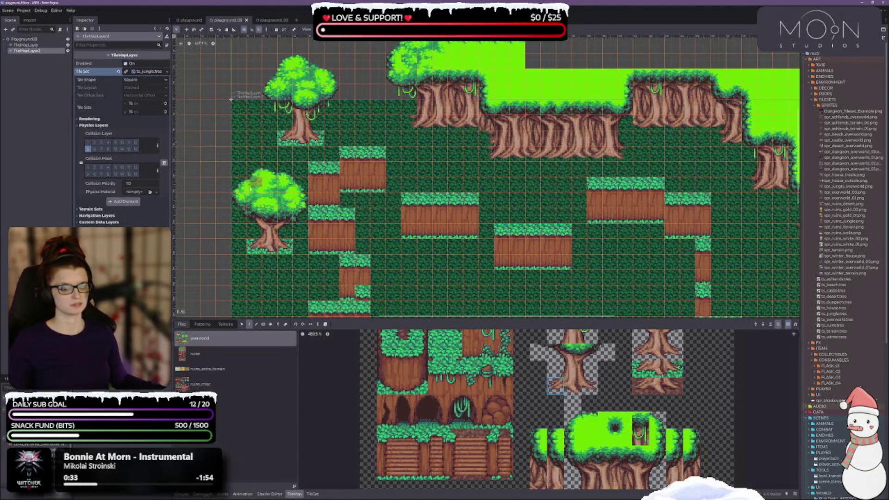
pyautogui.moveTo(242, 183)
pyautogui.mouseDown()
pyautogui.moveTo(268, 174)
pyautogui.moveTo(245, 213)
pyautogui.moveTo(271, 248)
pyautogui.moveTo(283, 226)
pyautogui.moveTo(267, 231)
pyautogui.moveTo(270, 199)
pyautogui.moveTo(290, 186)
pyautogui.moveTo(298, 211)
pyautogui.mouseUp()
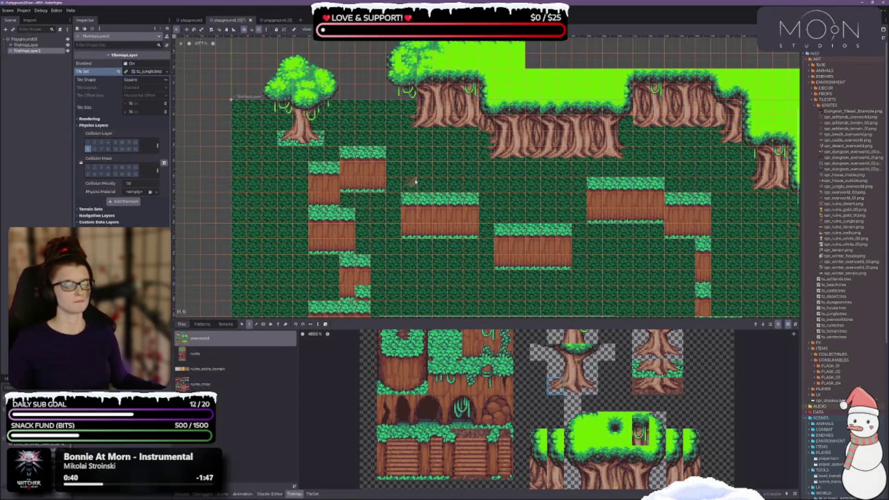
pyautogui.scroll(3, 315, 165)
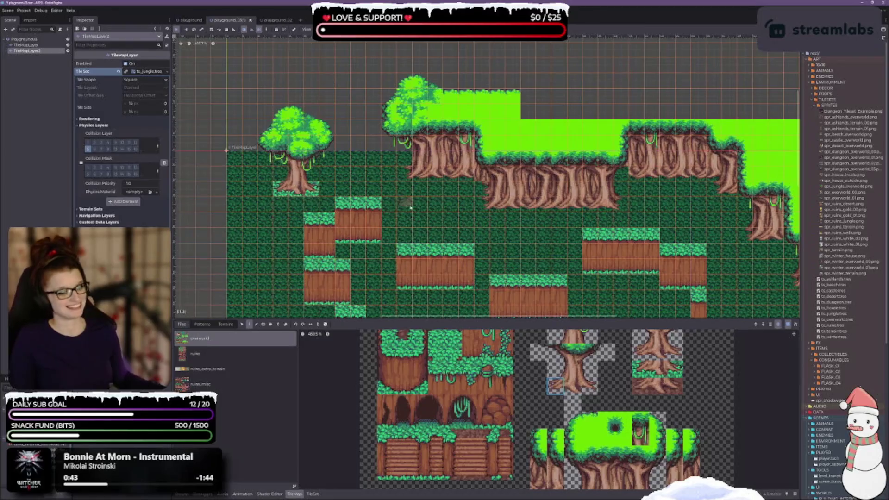
pyautogui.scroll(-8, 403, 149)
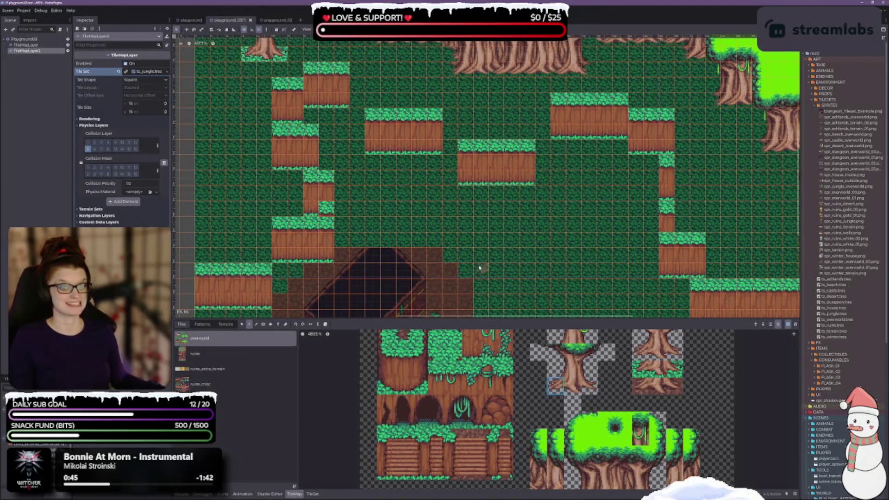
pyautogui.scroll(1, 466, 380)
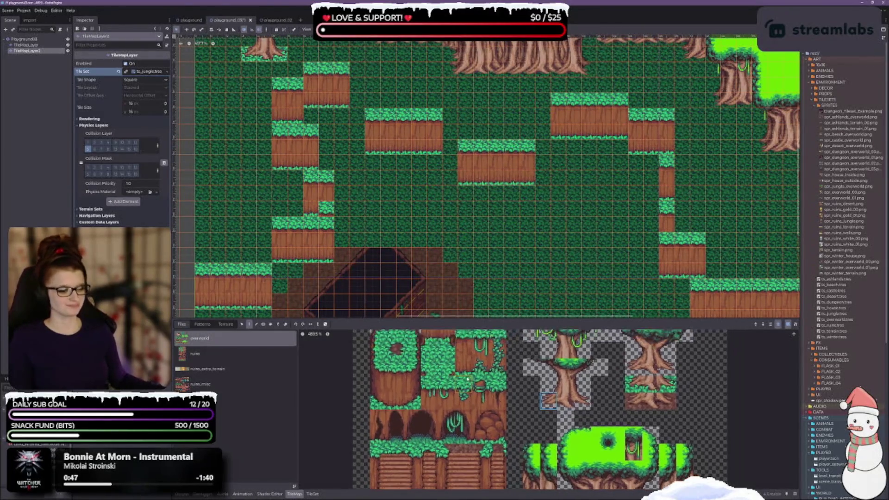
pyautogui.moveTo(463, 320); pyautogui.dragTo(463, 272)
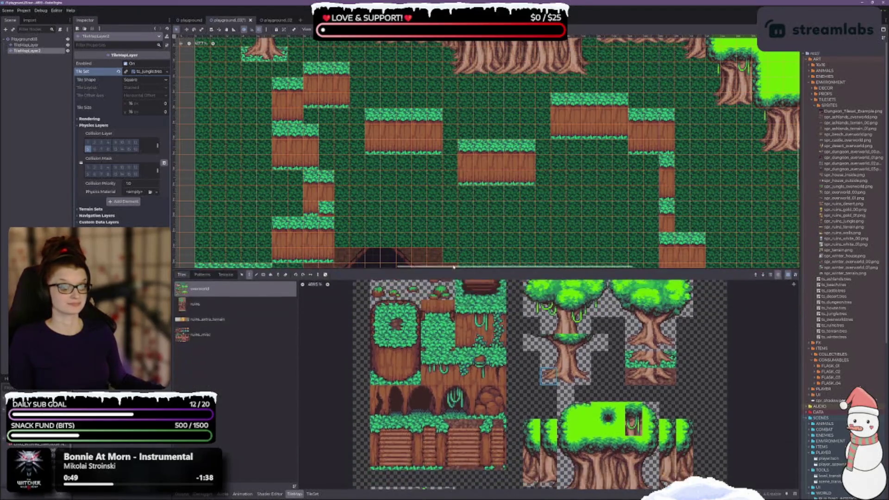
# Pick the vine tile and paint vines up two cliff columns on the ledge
pyautogui.scroll(-2, 459, 353)
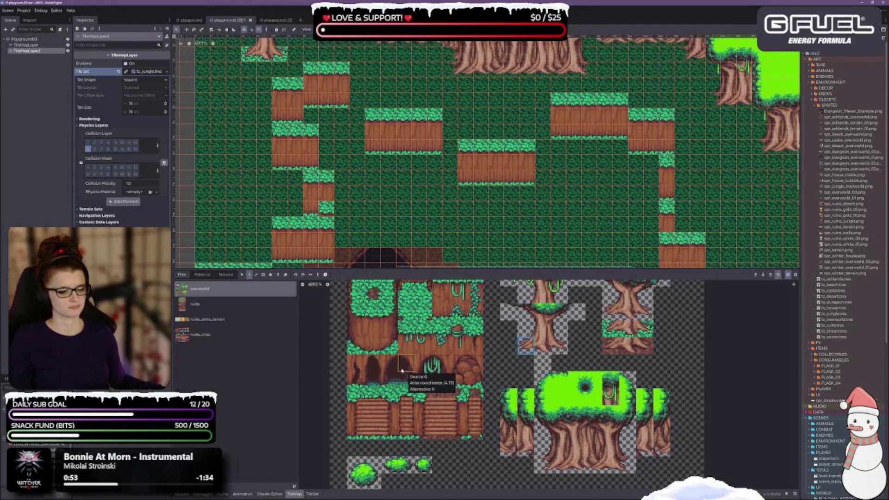
pyautogui.scroll(3, 398, 397)
pyautogui.click(388, 345)
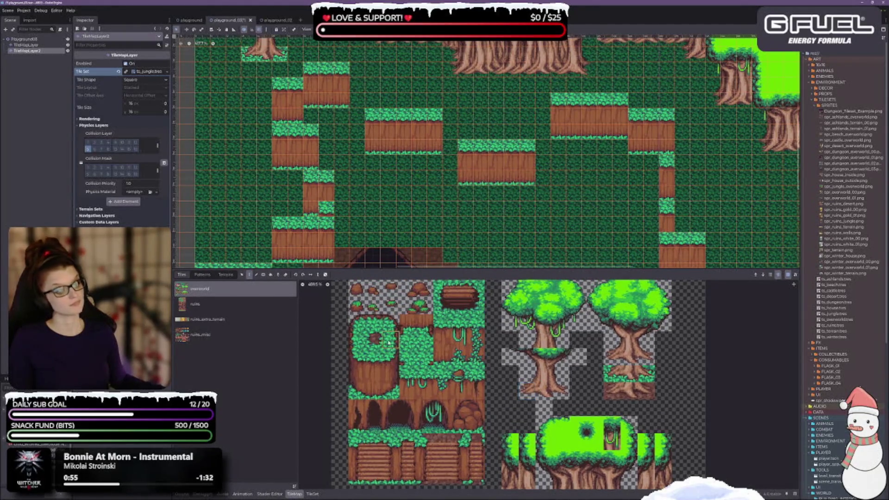
pyautogui.scroll(-5, 492, 148)
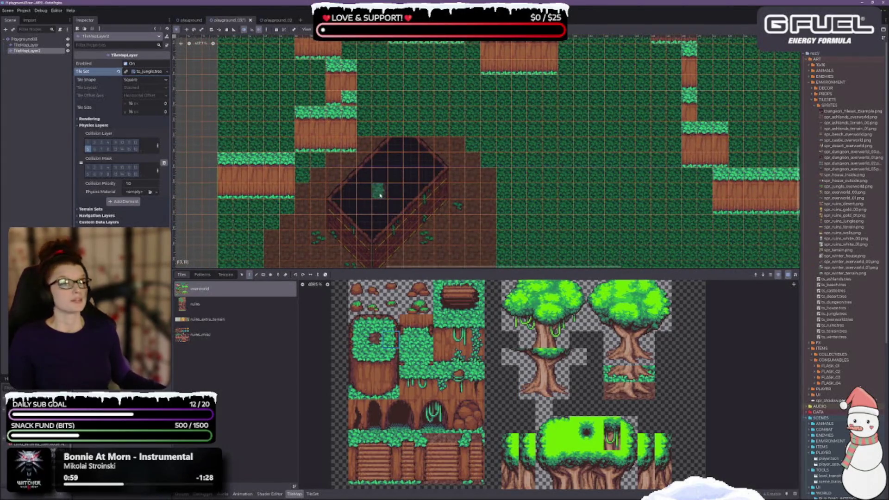
pyautogui.scroll(4, 380, 187)
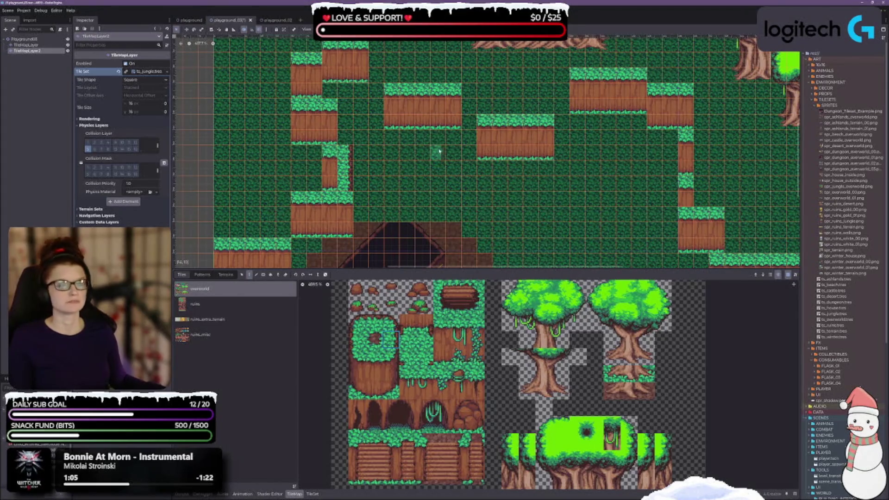
pyautogui.moveTo(330, 136); pyautogui.dragTo(331, 117)
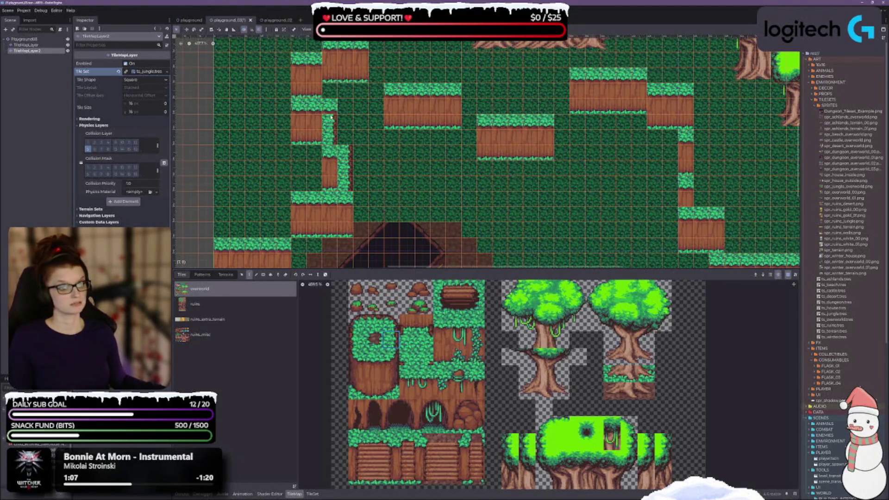
pyautogui.moveTo(315, 60); pyautogui.dragTo(318, 91)
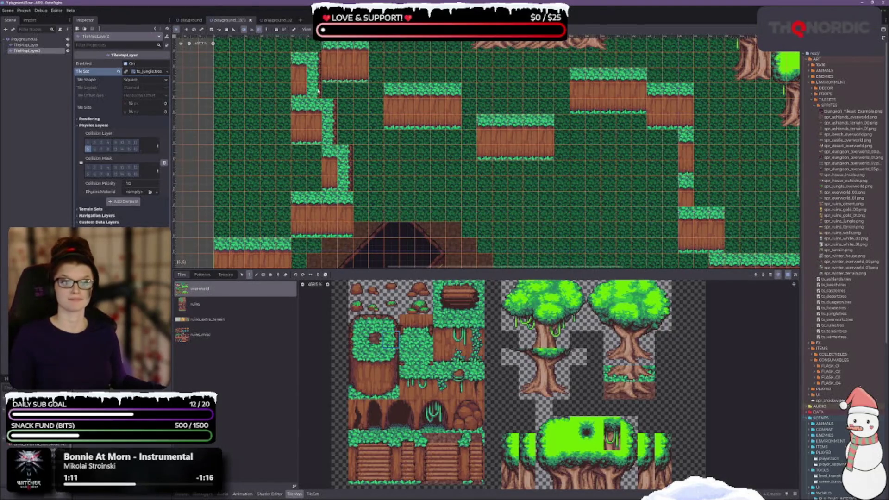
# Paint a vine column lower on the ledge and a grass tile beside the cliff column
pyautogui.scroll(-4, 350, 184)
pyautogui.hscroll(-2, 350, 184)
pyautogui.moveTo(314, 189)
pyautogui.mouseDown()
pyautogui.moveTo(283, 206)
pyautogui.moveTo(312, 151)
pyautogui.moveTo(311, 169)
pyautogui.mouseUp()
pyautogui.scroll(8, 351, 177)
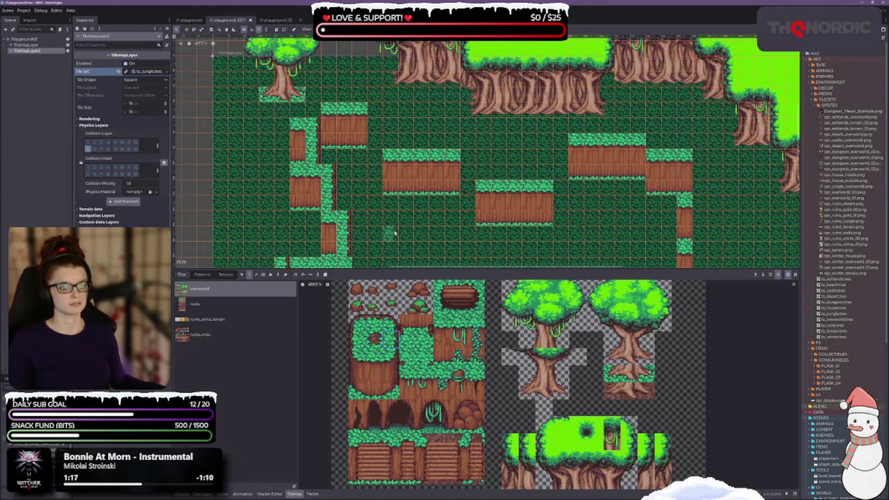
pyautogui.scroll(-3, 403, 232)
pyautogui.hscroll(4, 403, 232)
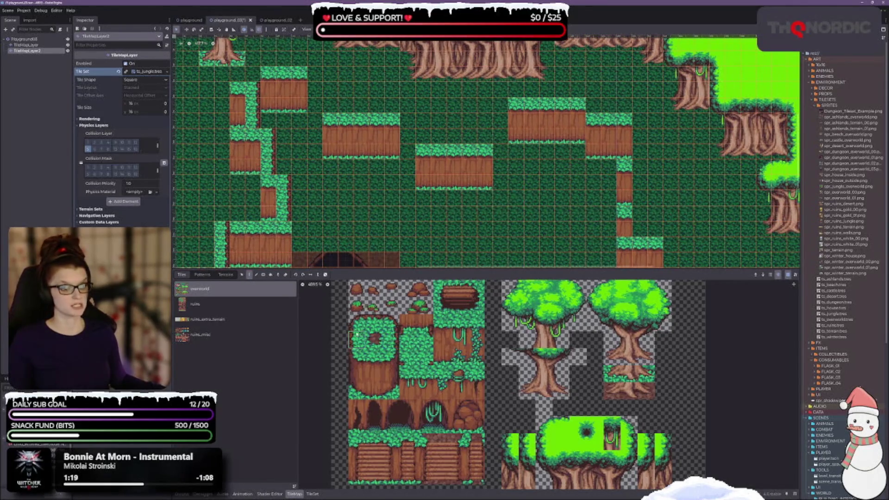
pyautogui.click(330, 105)
# Cap the column with grass, extend it onto the lower platform, and continue grass down the cliff edge
pyautogui.click(331, 74)
pyautogui.click(424, 136)
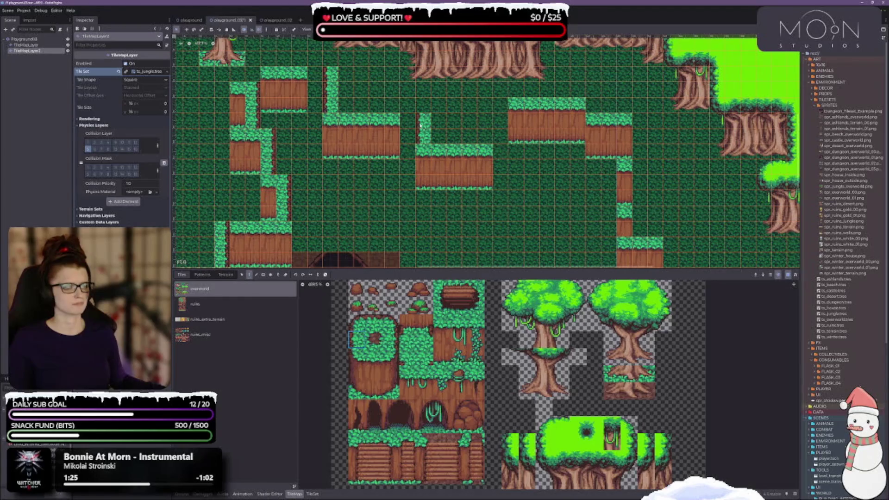
pyautogui.hscroll(5, 440, 139)
pyautogui.scroll(-1, 440, 139)
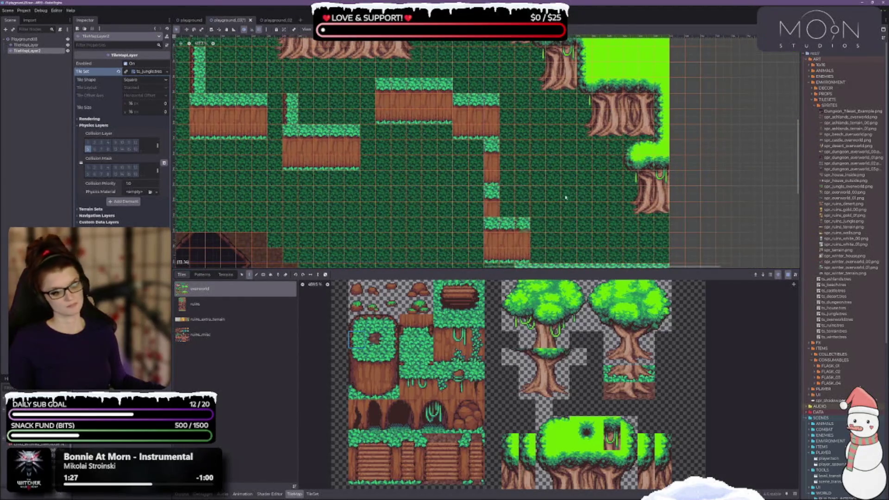
pyautogui.scroll(-2, 566, 198)
pyautogui.hscroll(1, 566, 197)
pyautogui.click(503, 198)
pyautogui.click(503, 183)
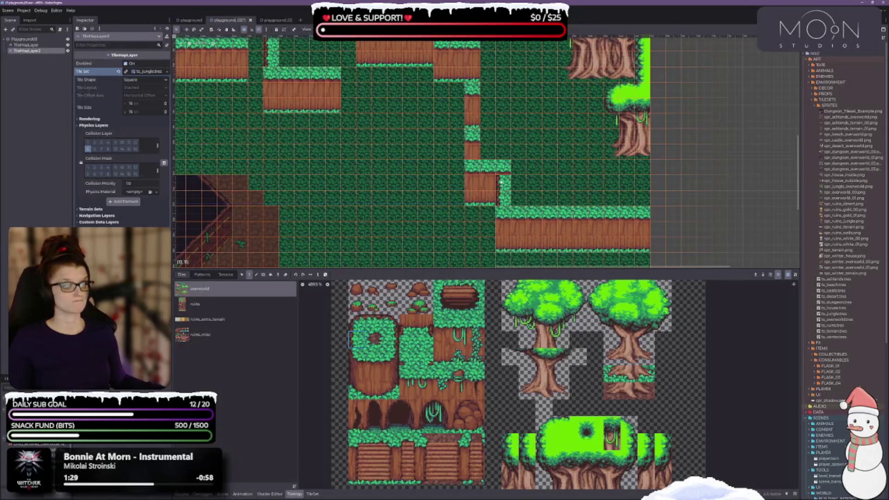
# Paint a vertical grass edge up the right cliff side
pyautogui.hscroll(6, 552, 186)
pyautogui.scroll(-4, 552, 185)
pyautogui.hscroll(-9, 532, 197)
pyautogui.scroll(7, 533, 197)
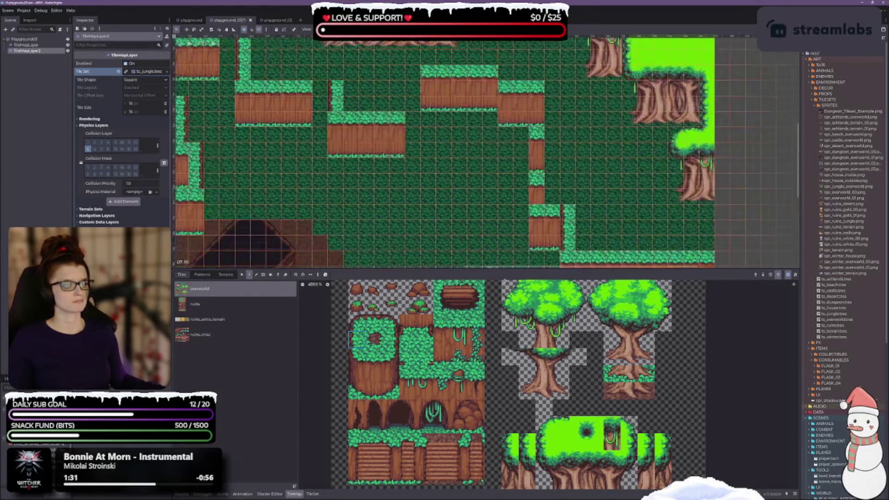
pyautogui.scroll(-2, 509, 186)
pyautogui.hscroll(2, 509, 185)
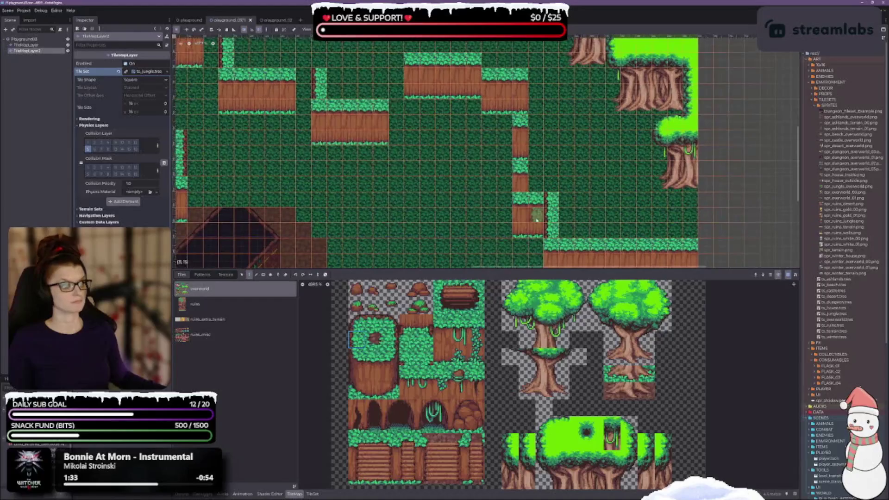
pyautogui.moveTo(523, 195); pyautogui.dragTo(522, 94)
pyautogui.hscroll(-5, 522, 88)
pyautogui.scroll(3, 522, 87)
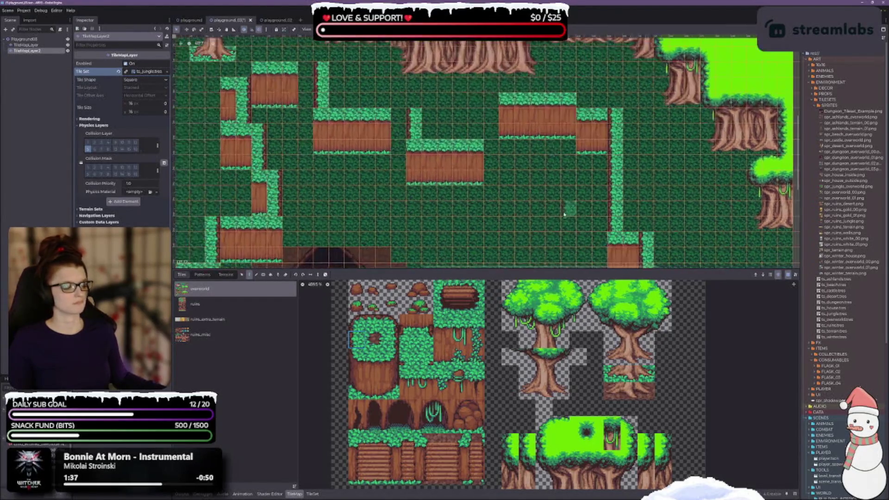
# Place another tile from the tileset on the map and save the level scene
pyautogui.click(389, 341)
pyautogui.scroll(2, 490, 171)
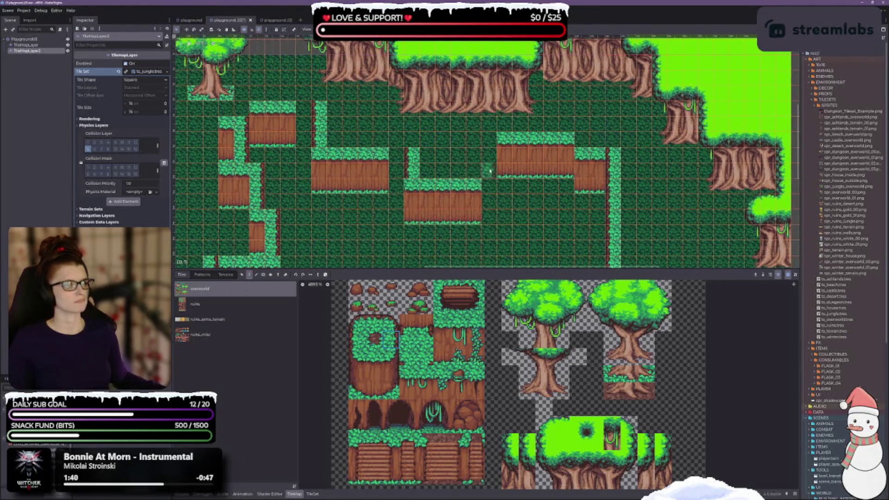
pyautogui.hscroll(-4, 540, 218)
pyautogui.scroll(-1, 540, 217)
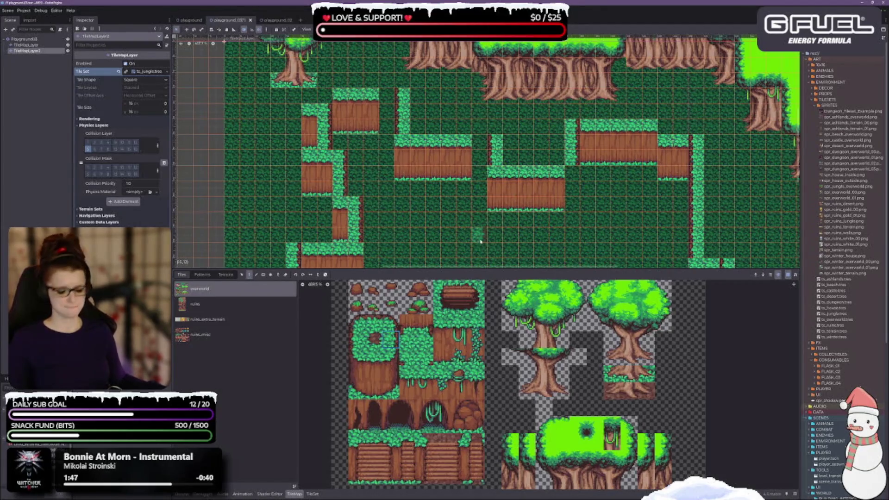
pyautogui.hotkey('ctrl', 's')
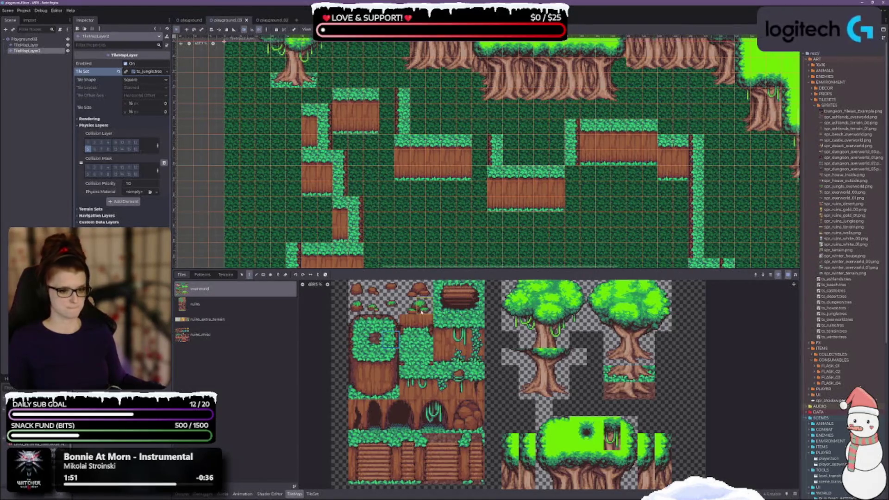
pyautogui.click(407, 322)
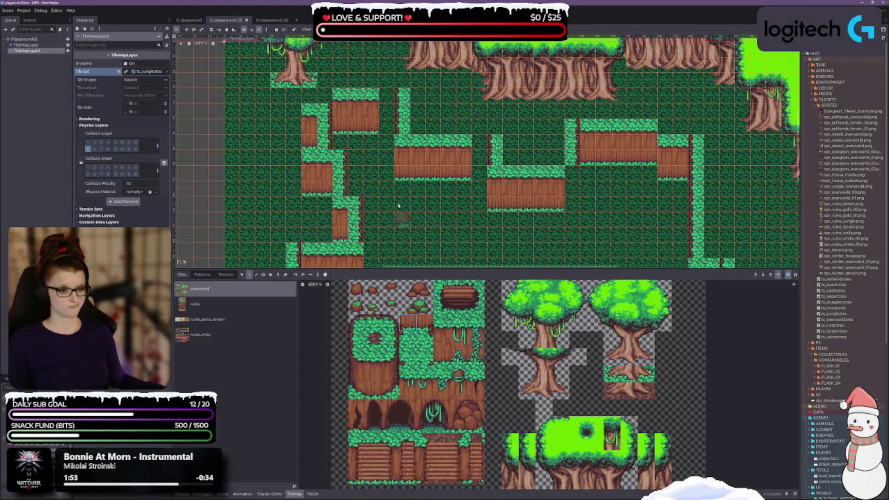
pyautogui.click(360, 127)
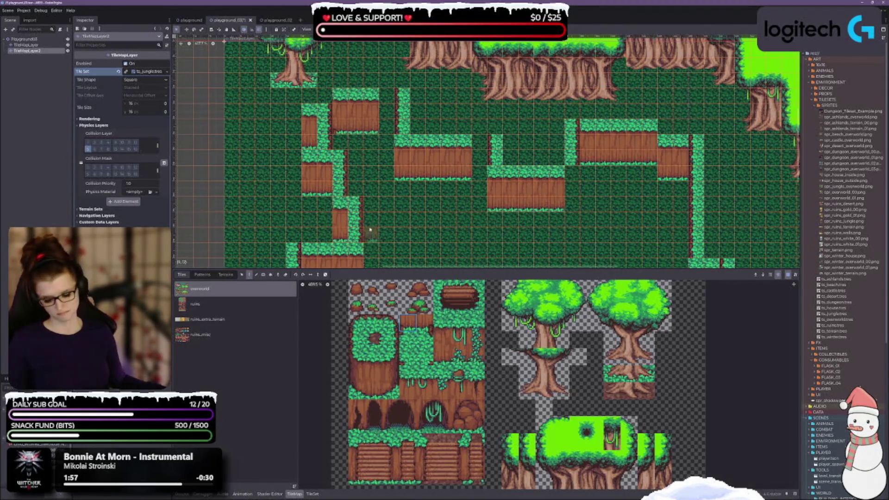
pyautogui.hotkey('ctrl', 's')
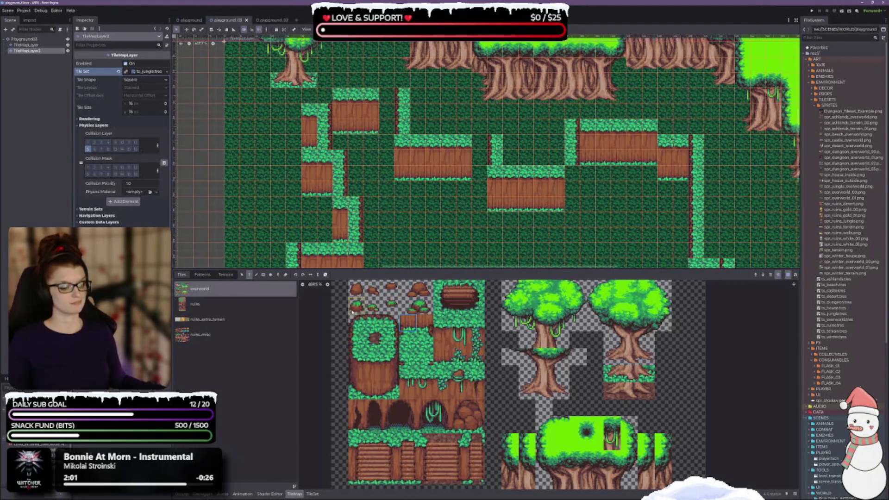
# Select a three-tile grass-edge column from the lower atlas and place it on the map
pyautogui.moveTo(428, 372); pyautogui.dragTo(410, 321)
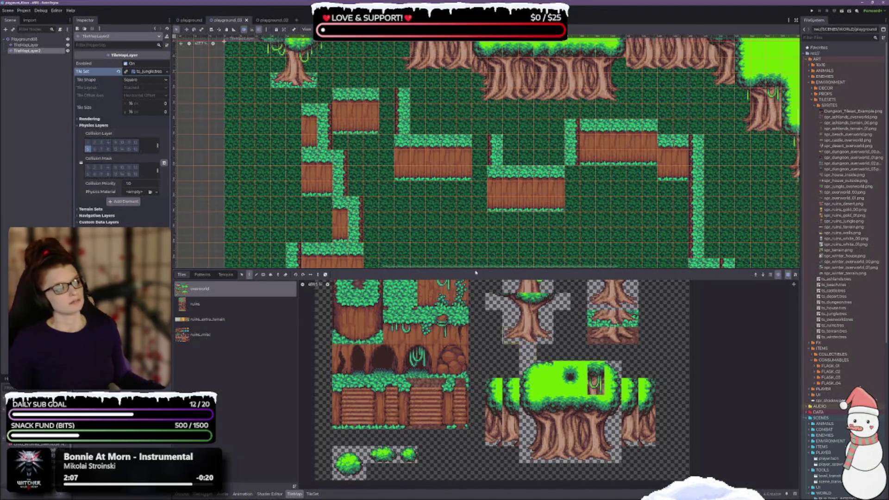
pyautogui.scroll(-5, 442, 215)
pyautogui.scroll(-2, 371, 185)
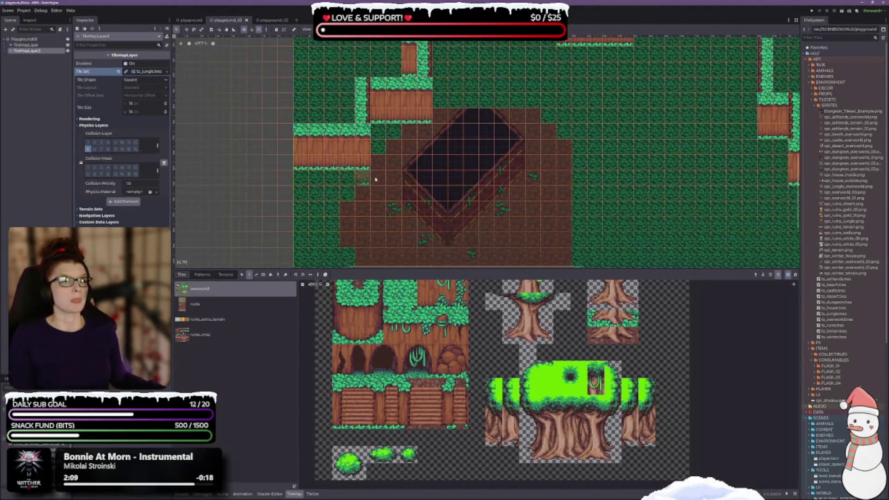
pyautogui.moveTo(379, 303); pyautogui.dragTo(376, 336)
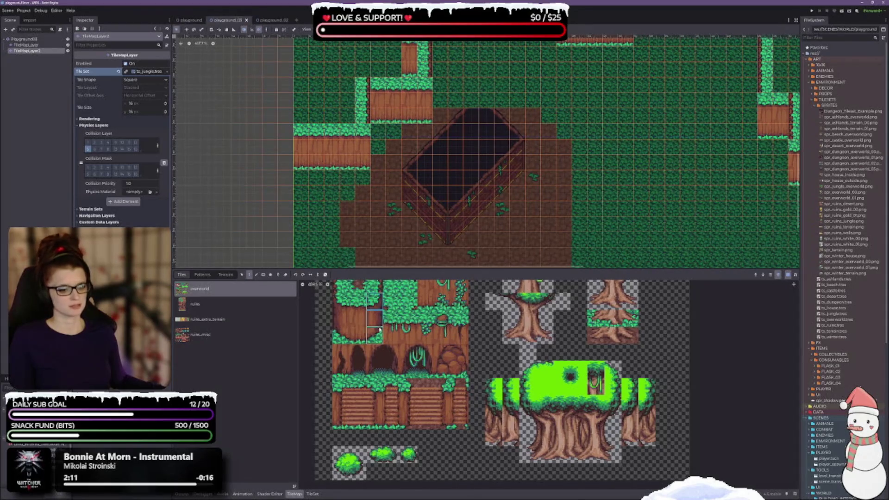
pyautogui.scroll(3, 463, 195)
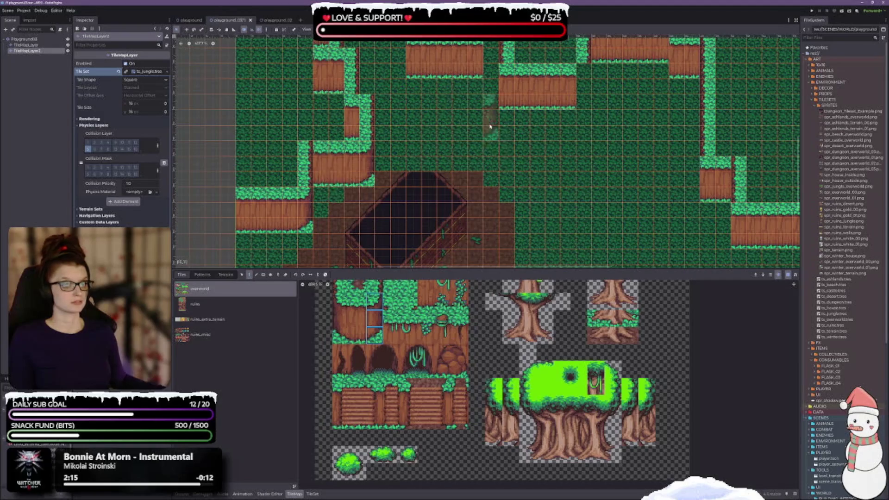
pyautogui.scroll(3, 338, 139)
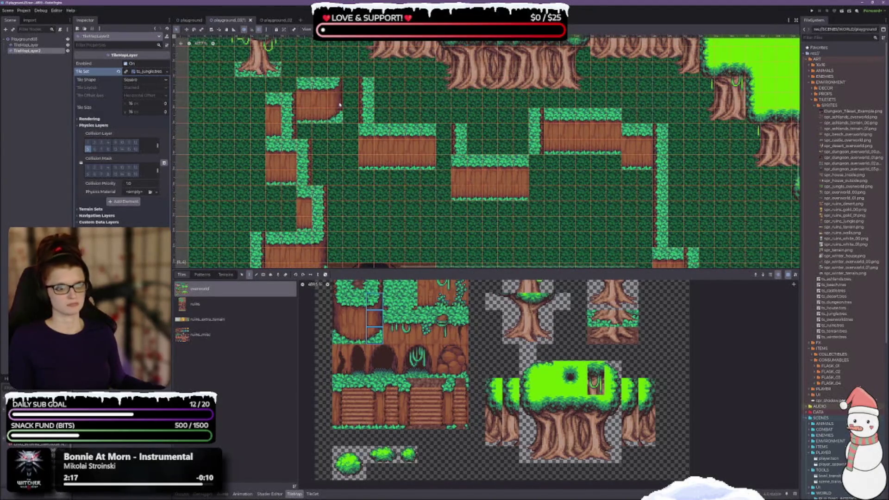
pyautogui.click(307, 151)
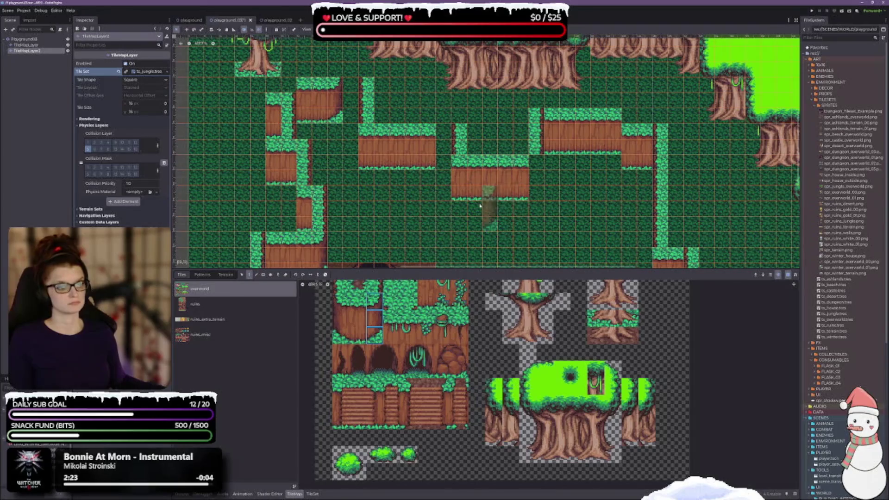
# Paint a different three-tile column below the right ledge and review the map
pyautogui.hscroll(5, 544, 180)
pyautogui.scroll(-3, 544, 181)
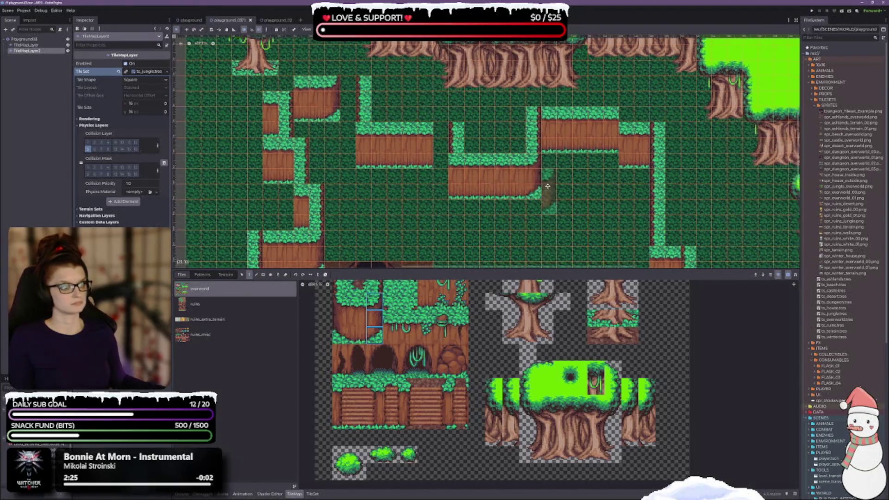
pyautogui.scroll(-4, 432, 125)
pyautogui.hscroll(6, 432, 124)
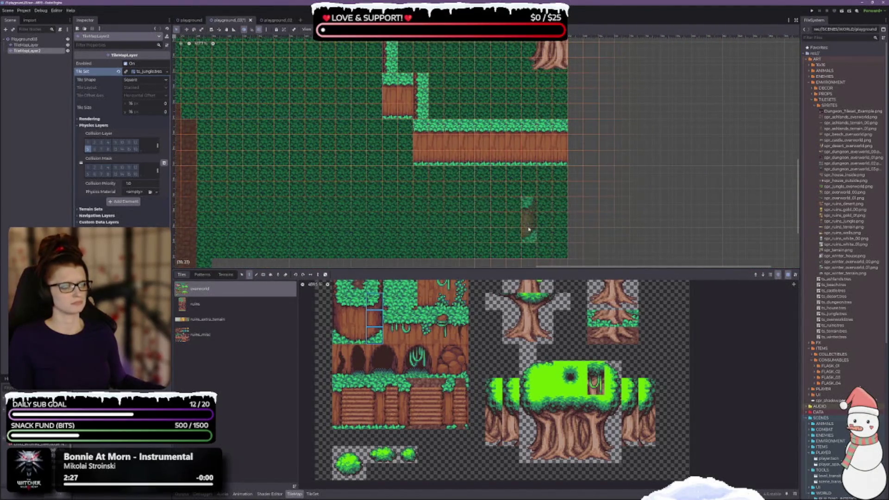
pyautogui.hscroll(-8, 283, 121)
pyautogui.scroll(4, 325, 185)
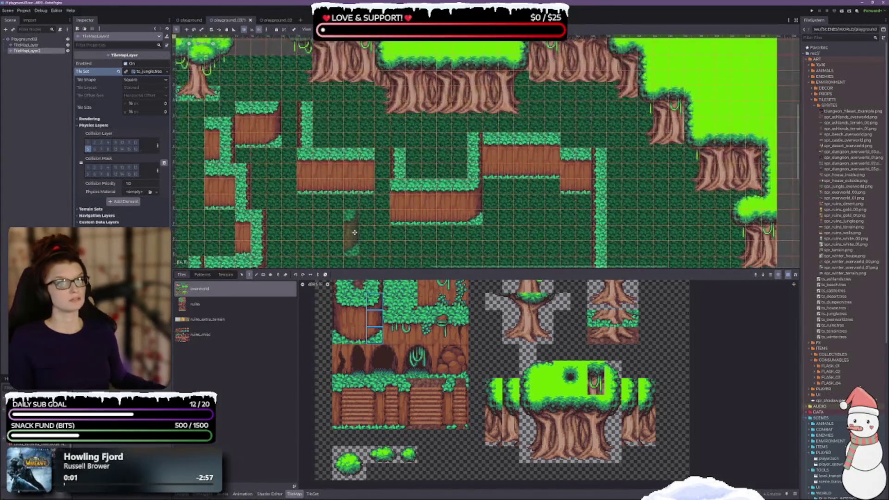
pyautogui.scroll(-2, 352, 218)
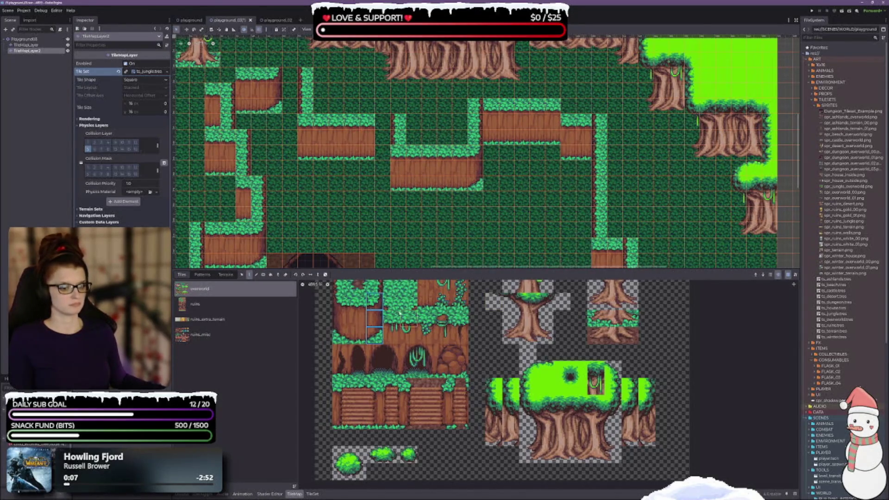
pyautogui.moveTo(344, 304); pyautogui.dragTo(341, 337)
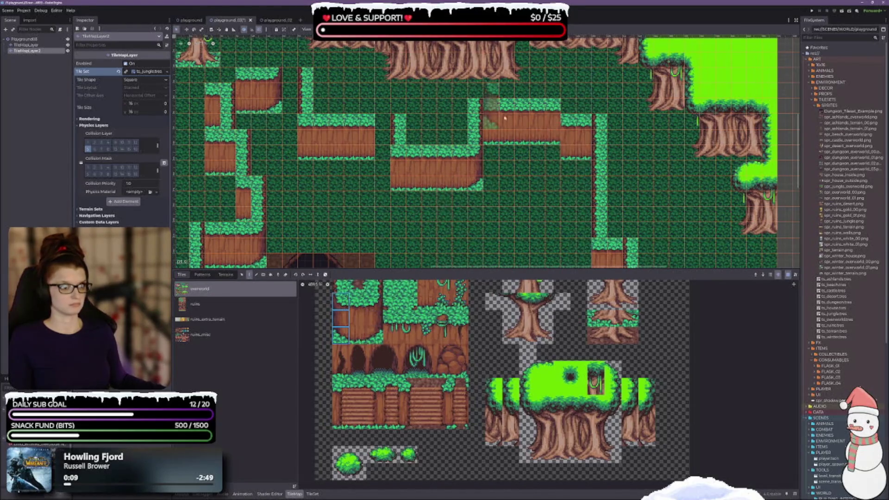
pyautogui.click(552, 136)
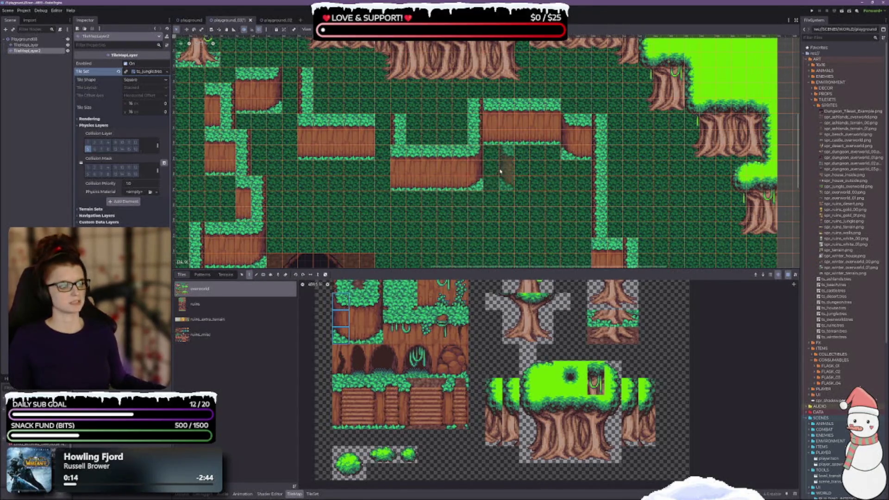
pyautogui.scroll(-3, 500, 171)
pyautogui.hscroll(1, 500, 171)
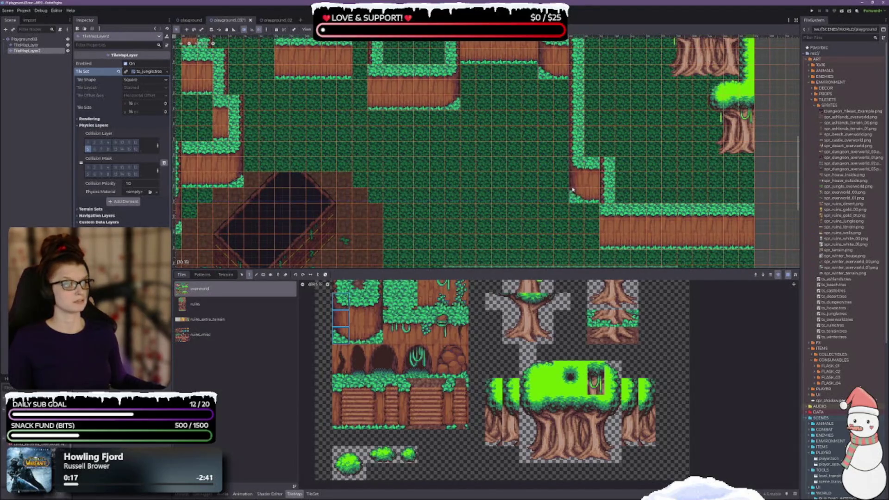
pyautogui.scroll(-3, 403, 134)
pyautogui.hscroll(4, 404, 135)
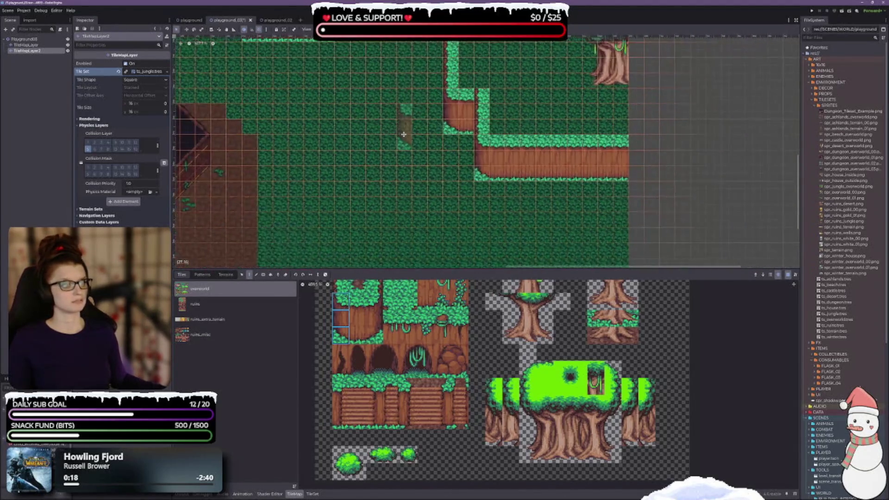
pyautogui.scroll(4, 404, 134)
pyautogui.hscroll(-10, 404, 134)
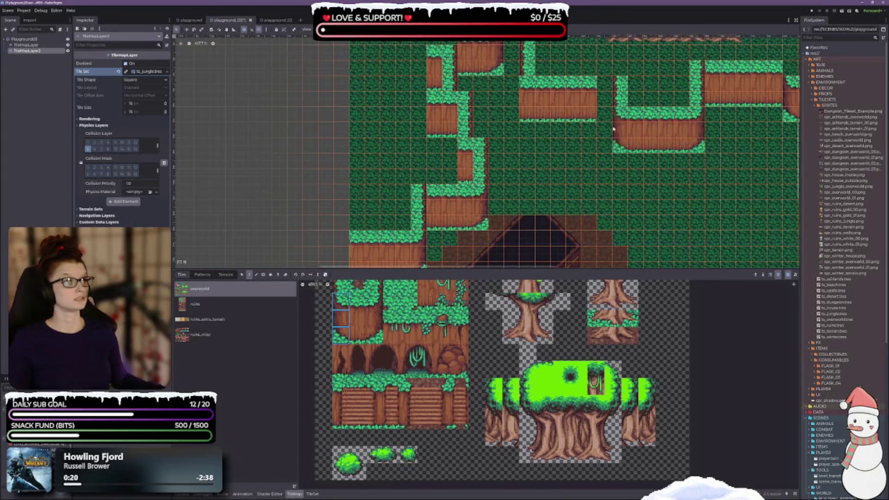
pyautogui.scroll(3, 614, 129)
pyautogui.hscroll(1, 613, 129)
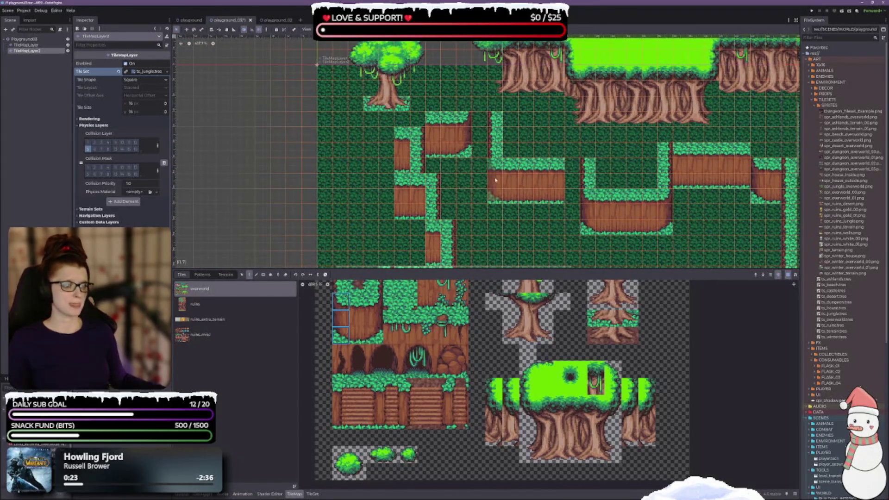
pyautogui.scroll(-1, 498, 185)
pyautogui.hscroll(1, 500, 190)
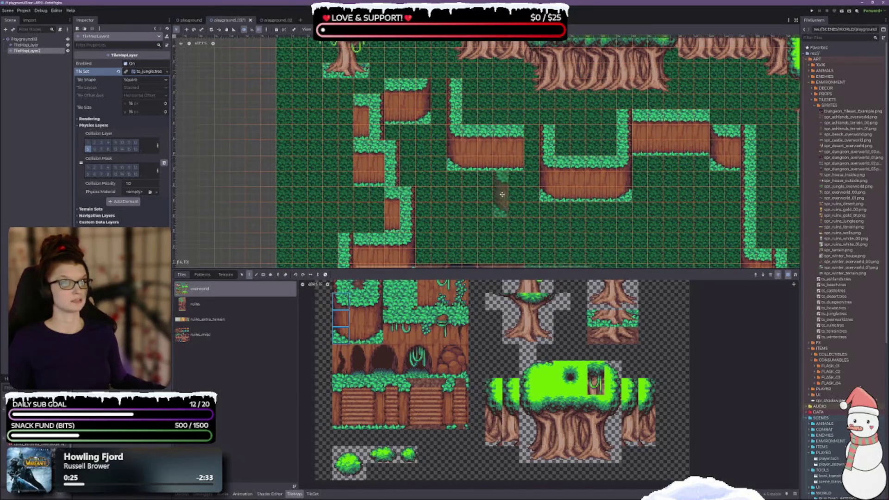
pyautogui.scroll(-2, 502, 194)
pyautogui.hscroll(1, 503, 194)
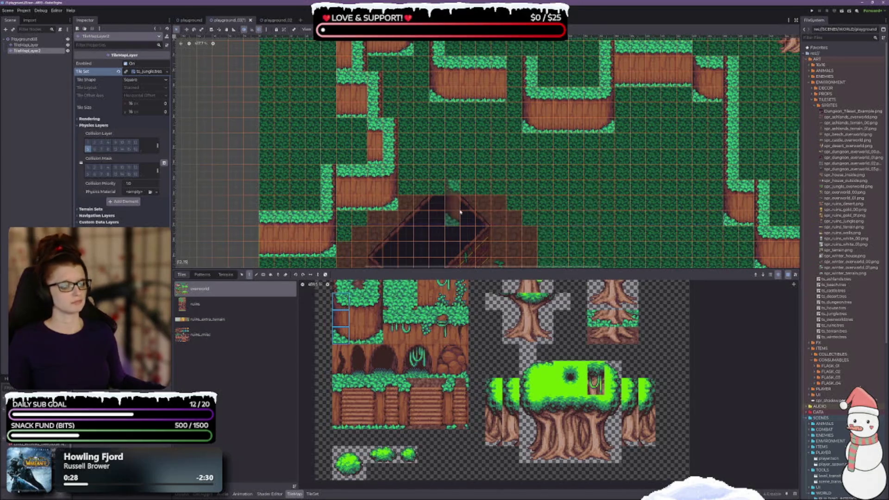
# Save the playground_03 scene with Ctrl+S
pyautogui.scroll(2, 414, 326)
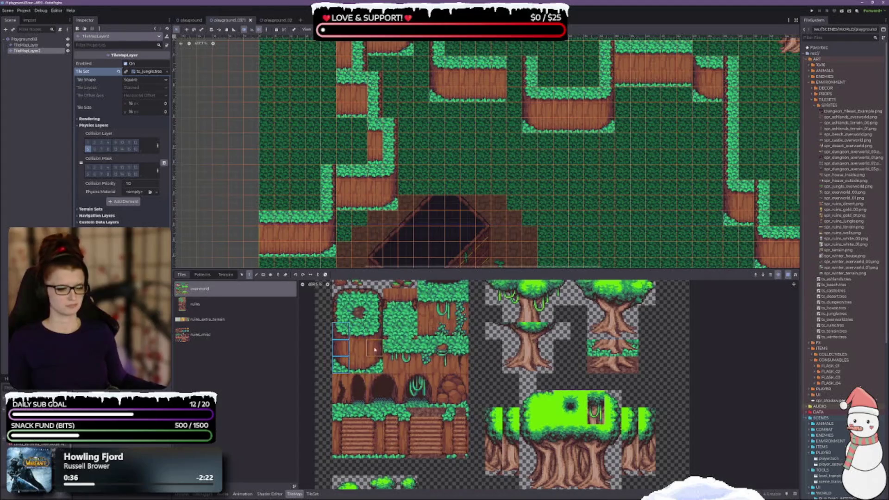
pyautogui.scroll(2, 371, 371)
pyautogui.hotkey('ctrl', 's')
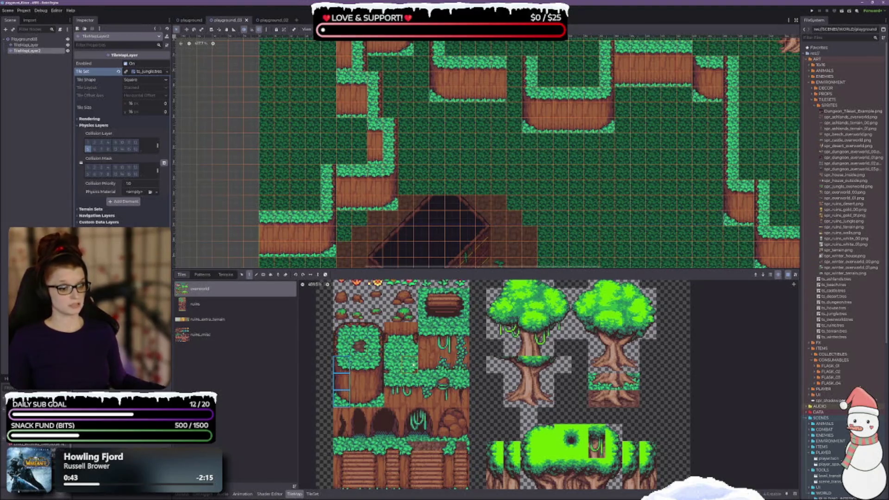
# Zoom through the atlas, try the single hole tile, then select the log tile
pyautogui.scroll(-4, 463, 442)
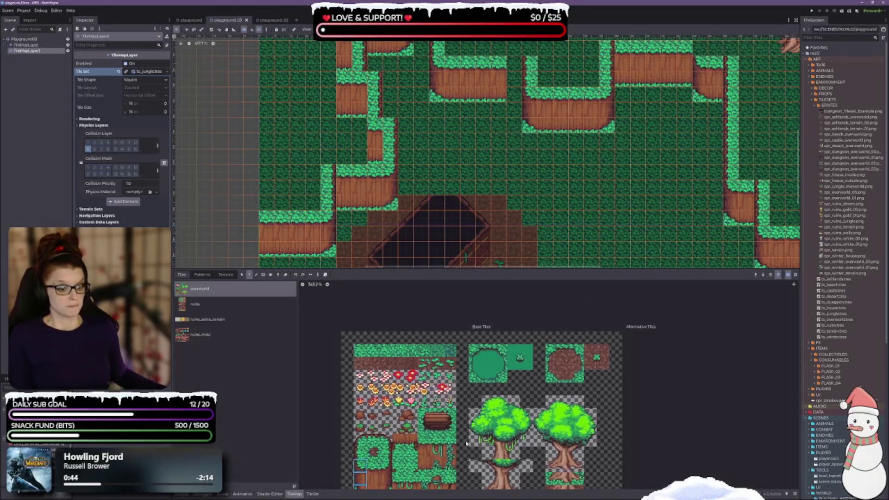
pyautogui.scroll(-5, 465, 435)
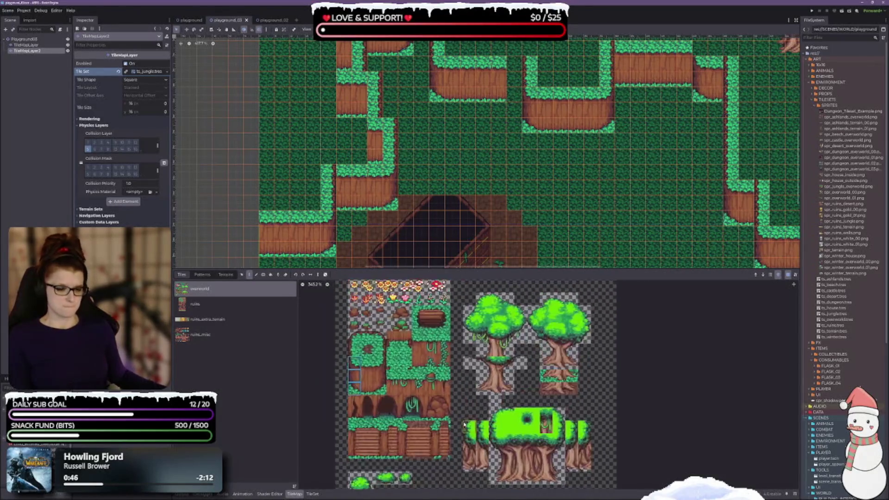
pyautogui.scroll(3, 465, 423)
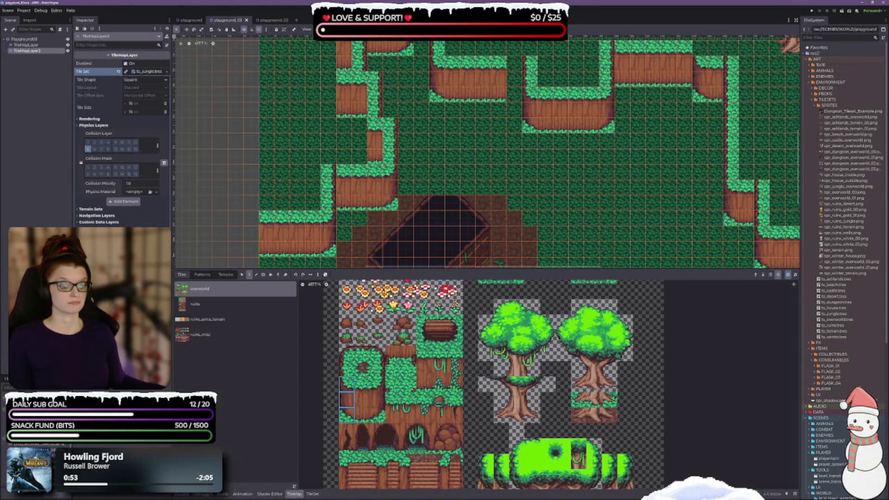
pyautogui.scroll(1, 354, 384)
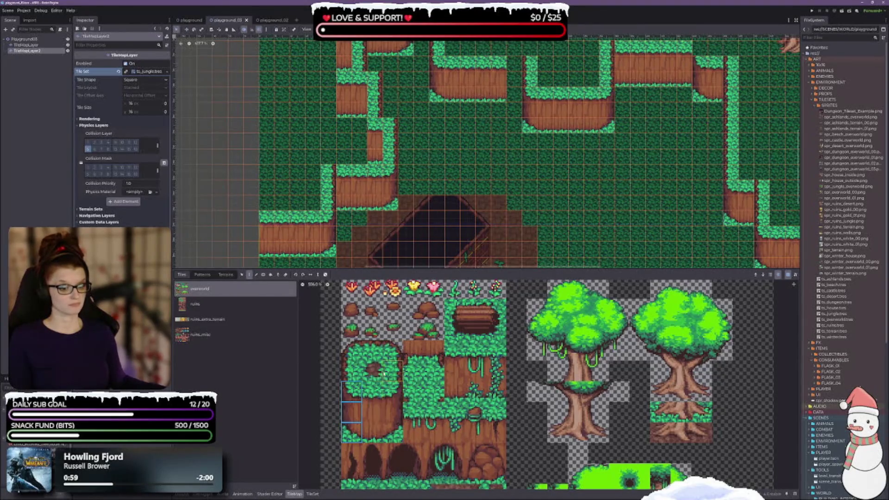
pyautogui.click(373, 371)
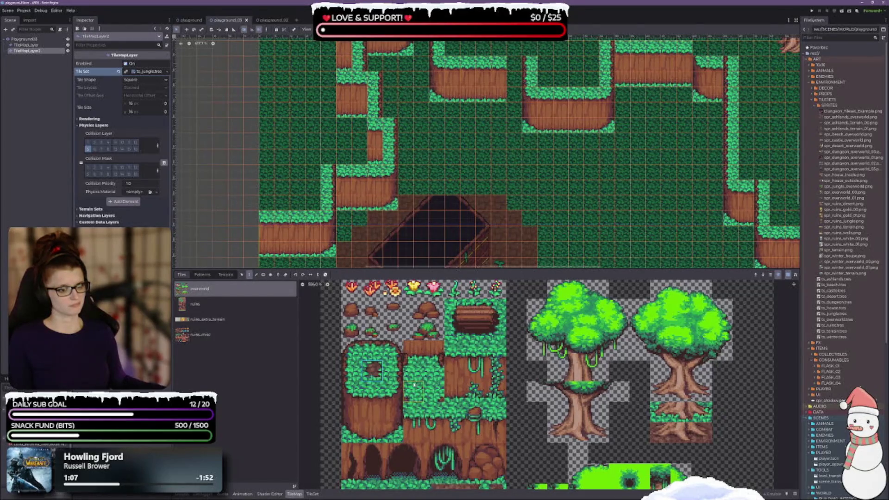
pyautogui.scroll(5, 468, 218)
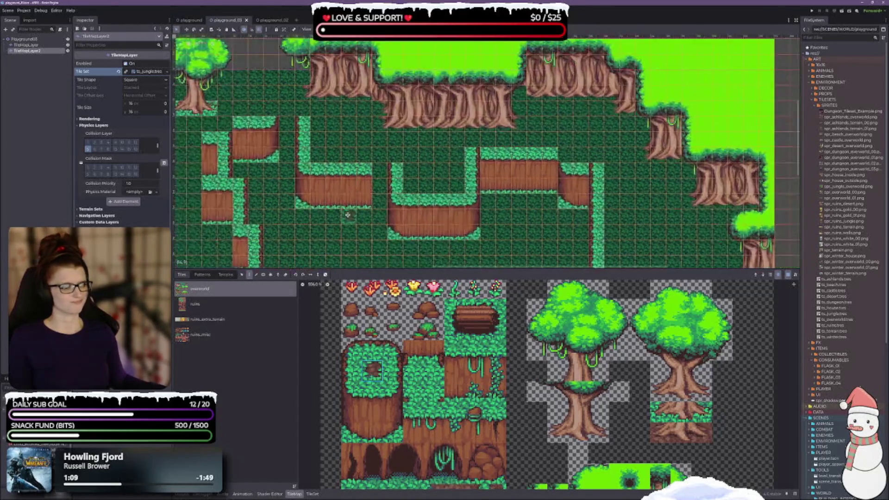
pyautogui.scroll(-3, 469, 362)
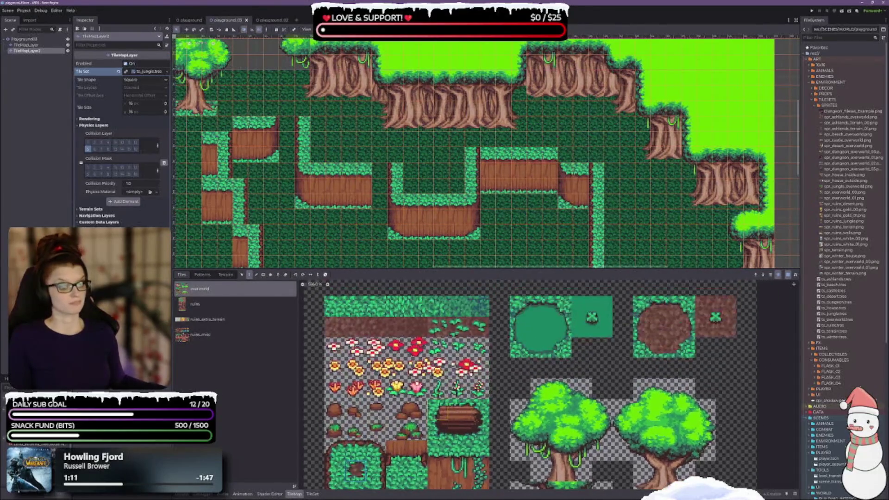
pyautogui.scroll(-4, 450, 432)
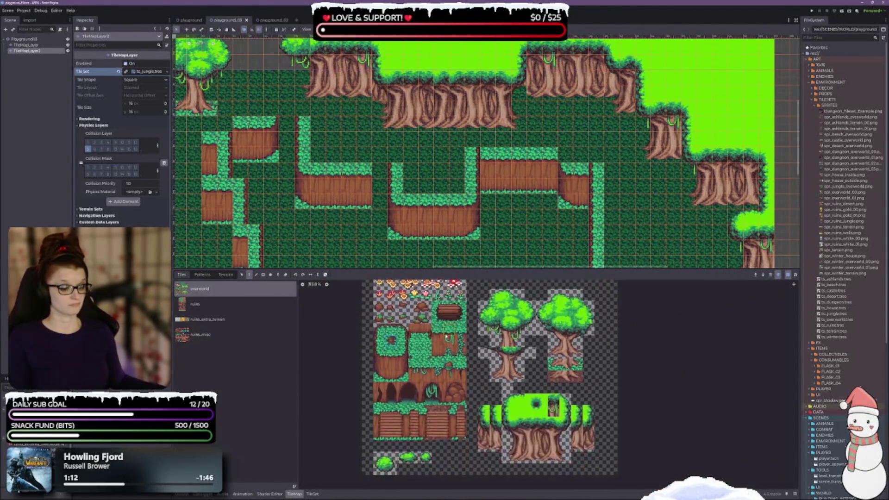
pyautogui.scroll(3, 429, 362)
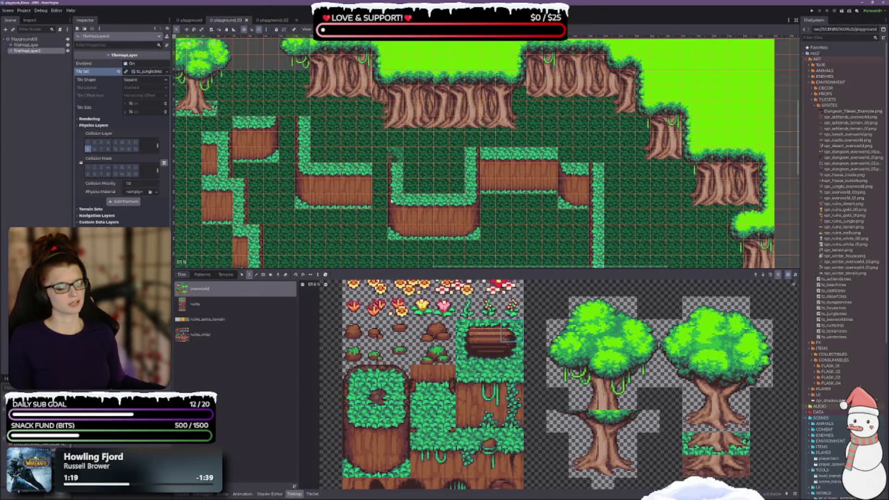
pyautogui.click(506, 338)
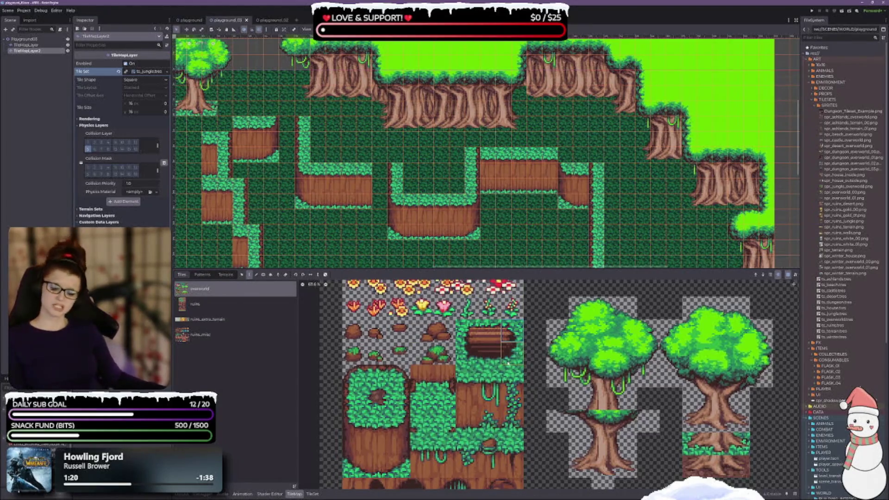
# Paint a single dirt tile onto the jungle map
pyautogui.click(444, 378)
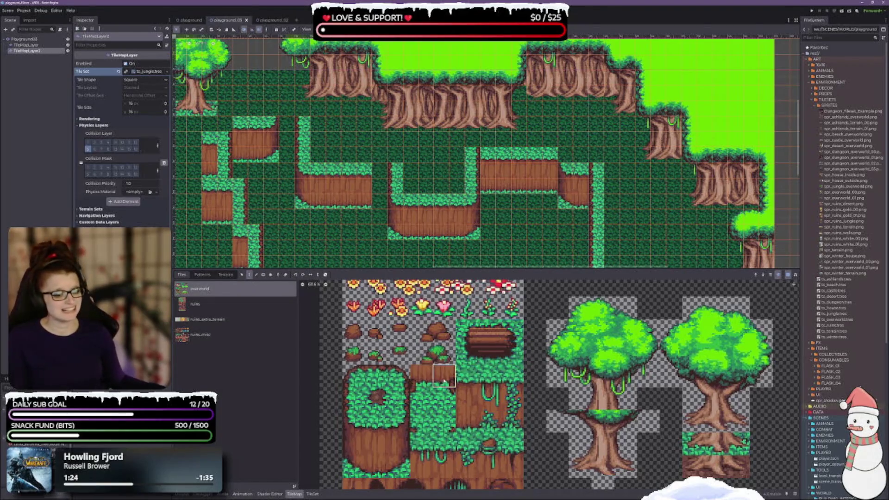
pyautogui.click(373, 207)
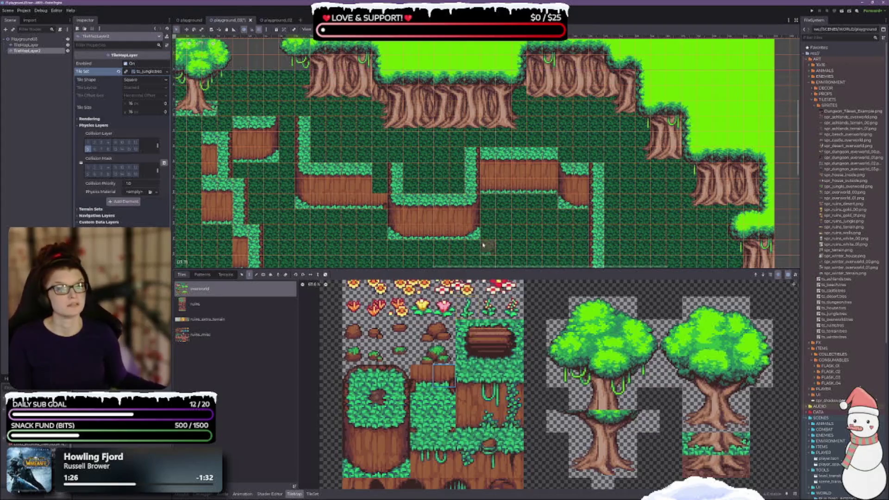
pyautogui.scroll(-2, 440, 378)
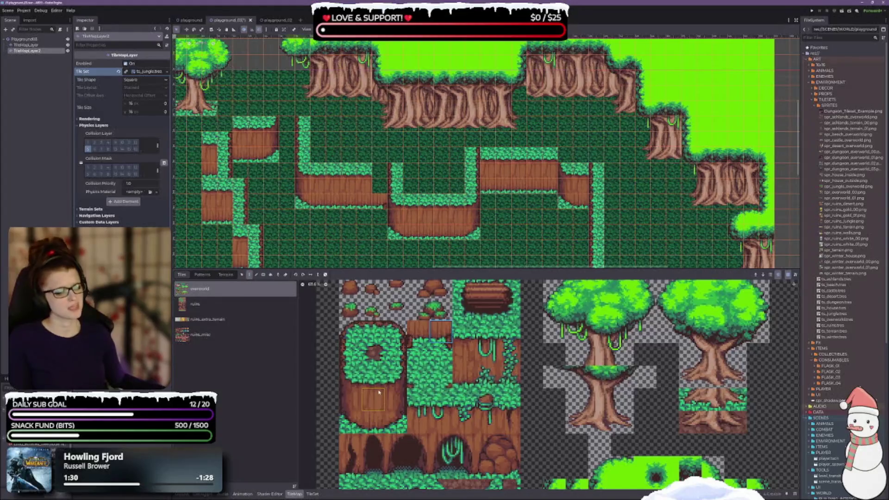
# Select a three-tile-tall cliff column in the atlas after trying two stacked tiles
pyautogui.moveTo(377, 388); pyautogui.dragTo(376, 400)
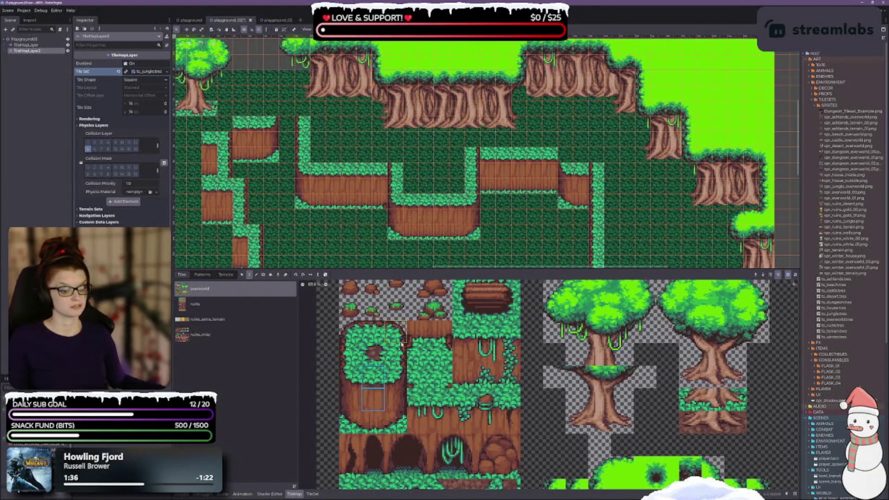
pyautogui.scroll(3, 417, 366)
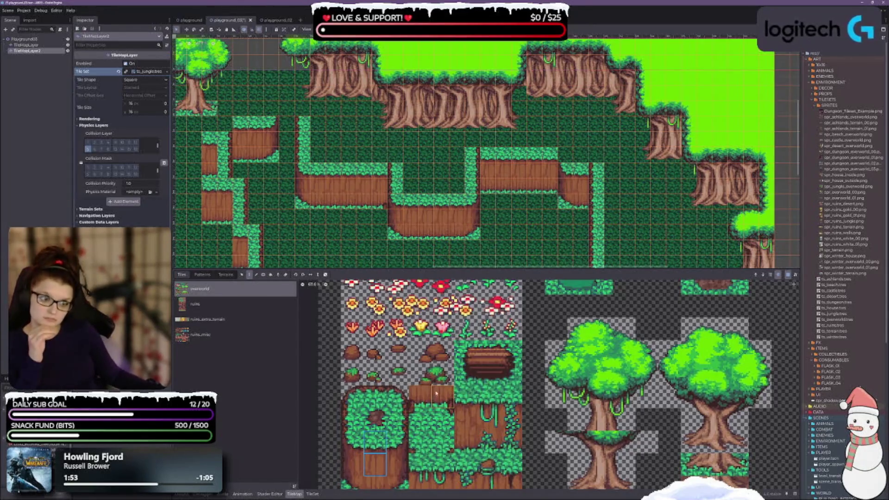
pyautogui.scroll(-2, 426, 405)
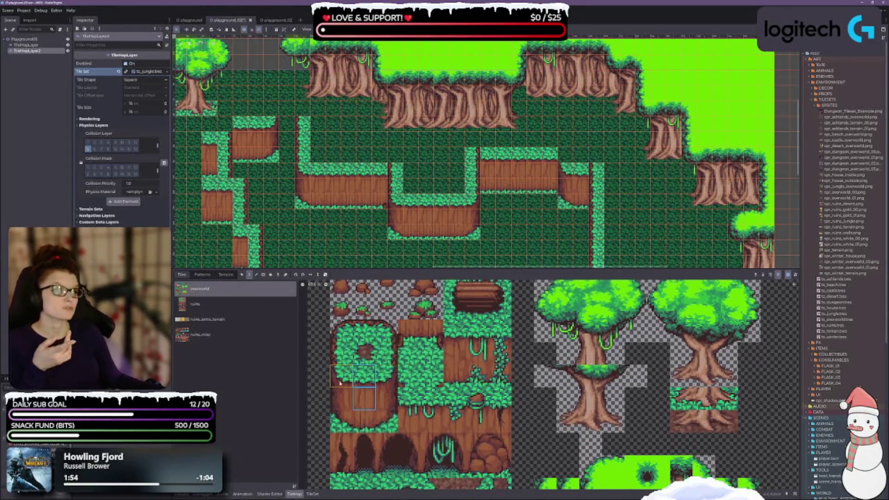
pyautogui.moveTo(341, 383); pyautogui.dragTo(342, 421)
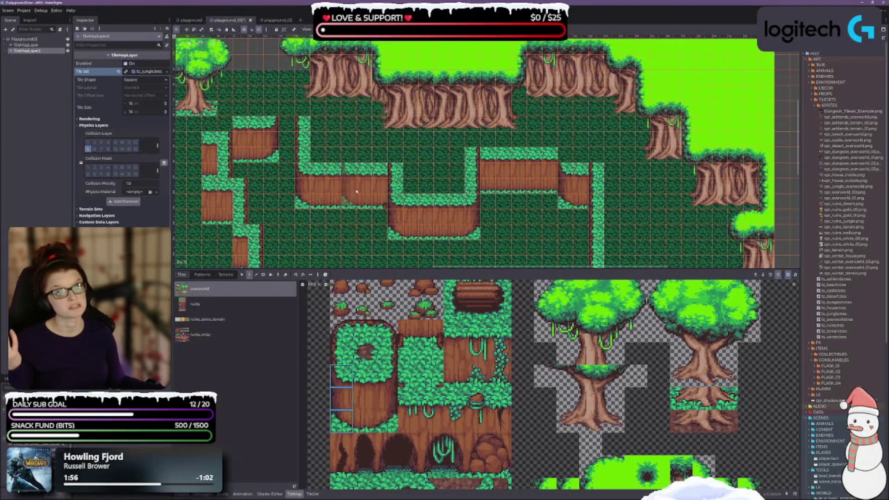
# Stamp the three-tile cliff column on the map and paint a dirt tile nearby
pyautogui.click(378, 185)
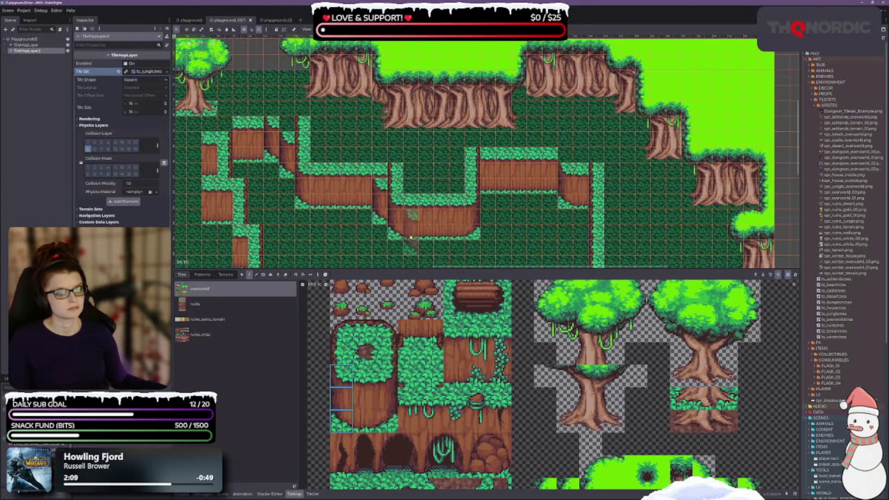
pyautogui.moveTo(332, 226); pyautogui.dragTo(347, 230)
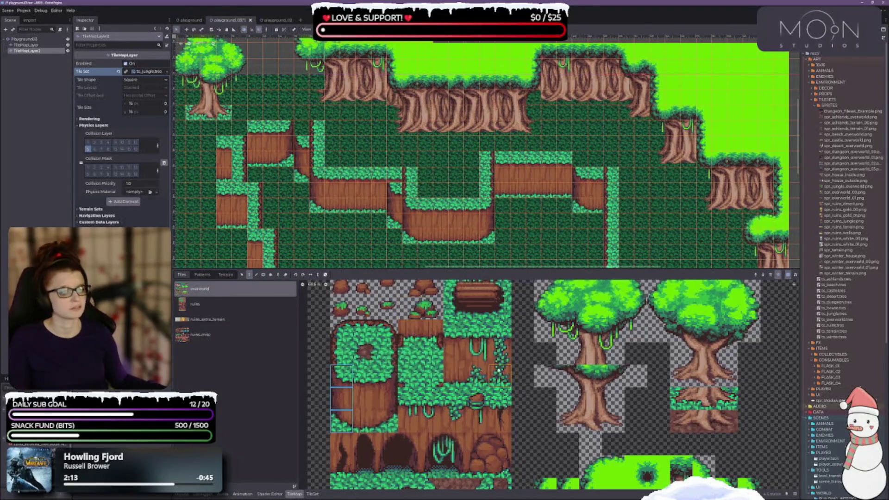
pyautogui.click(428, 333)
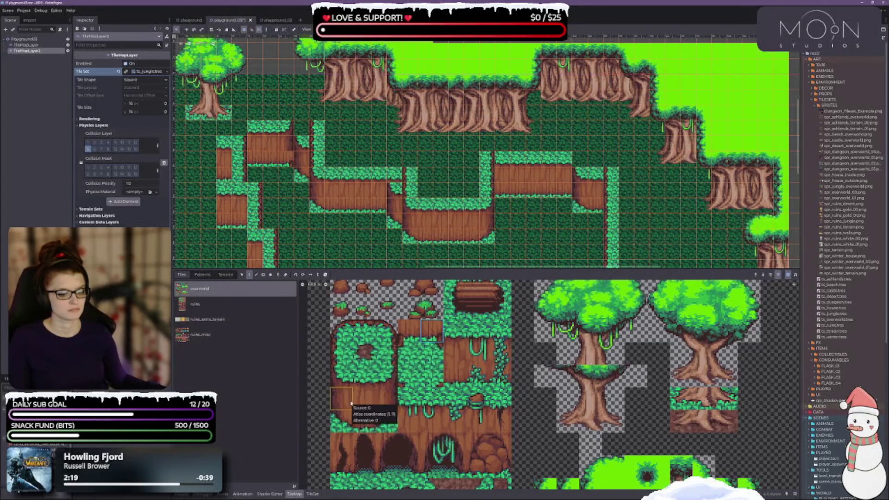
pyautogui.scroll(1, 457, 391)
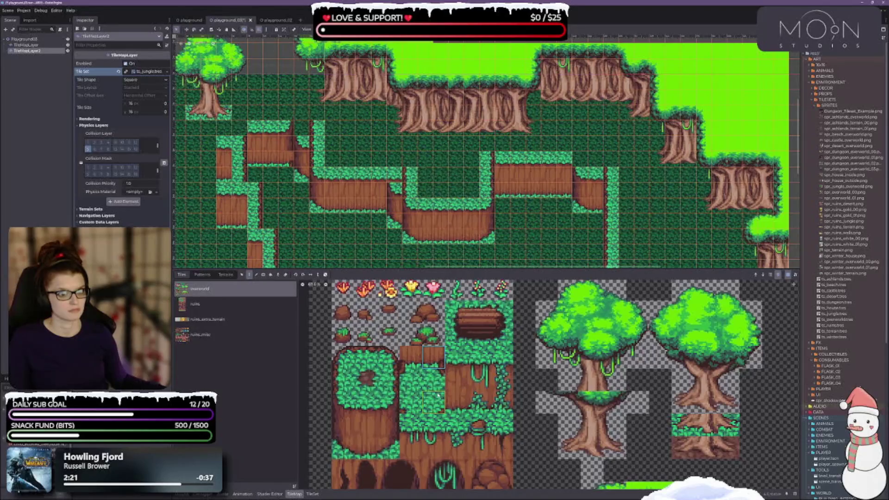
pyautogui.scroll(-1, 438, 395)
pyautogui.moveTo(368, 392); pyautogui.dragTo(368, 372)
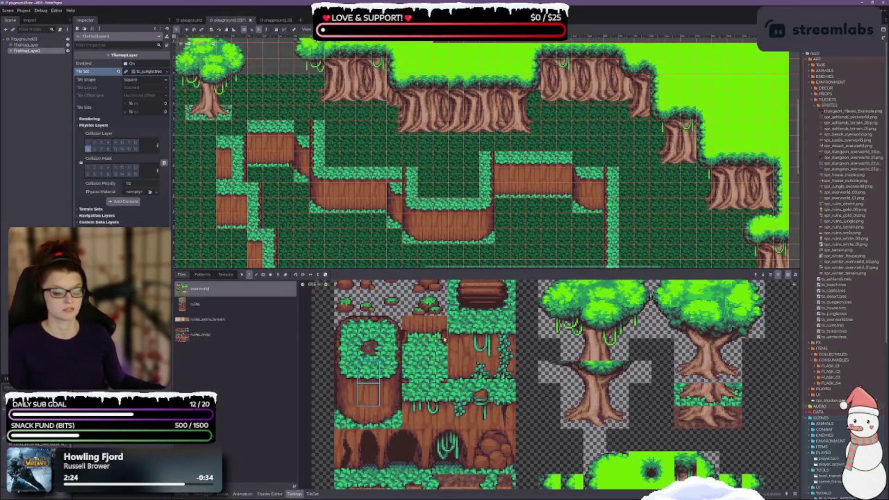
pyautogui.click(344, 376)
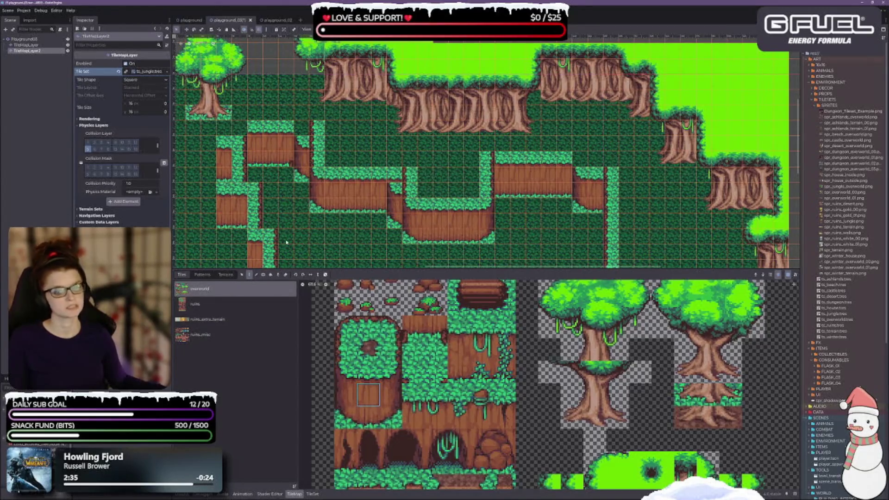
pyautogui.click(301, 139)
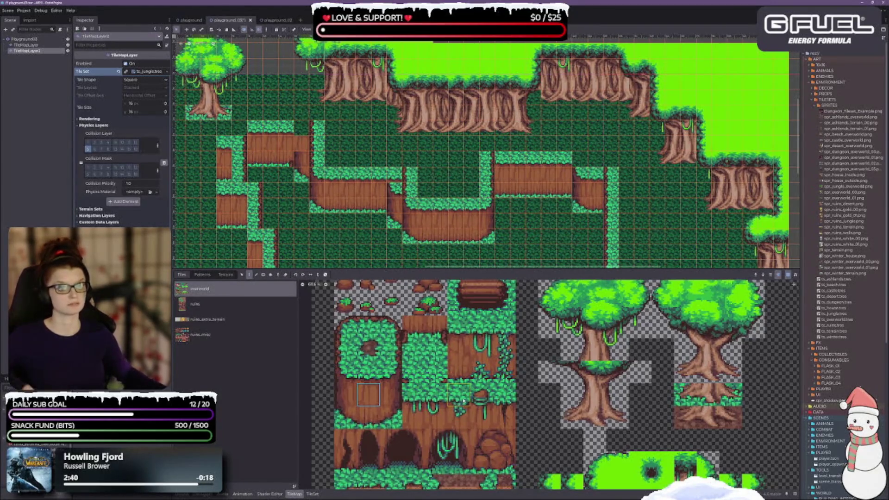
# Erase the old narrow cliff column in the upper-left of the map
pyautogui.click(346, 395)
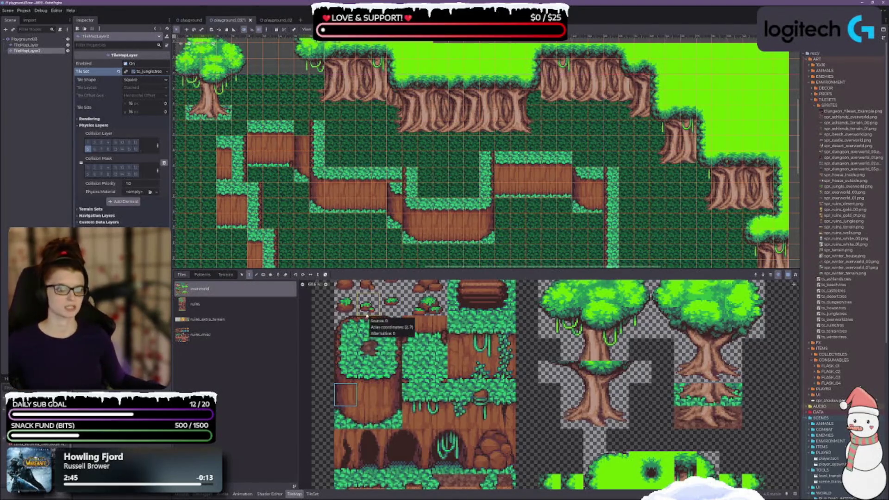
pyautogui.click(345, 374)
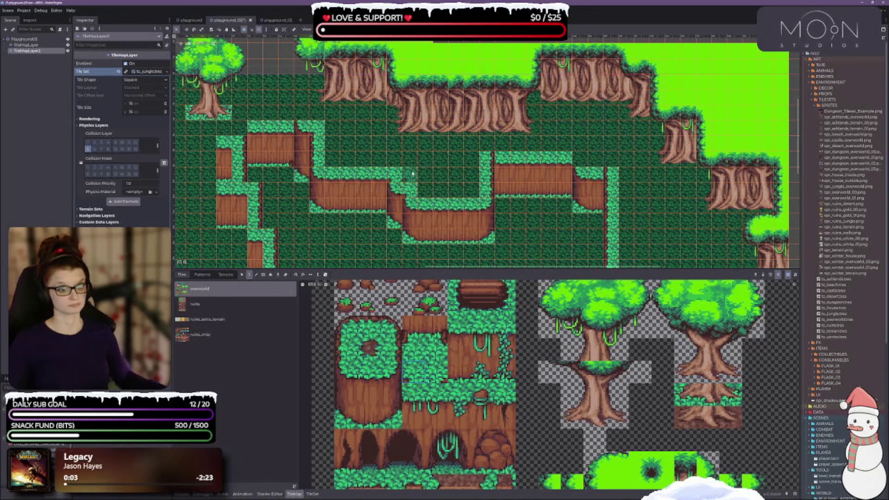
pyautogui.hscroll(-2, 389, 160)
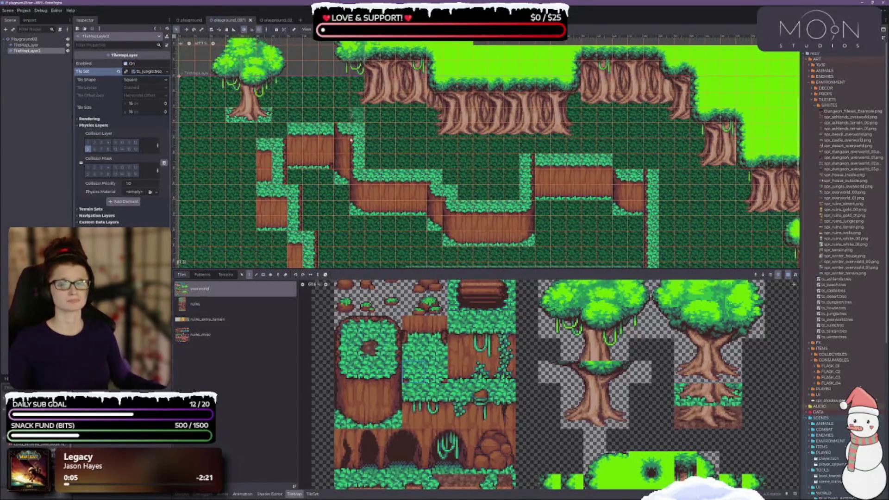
pyautogui.scroll(1, 347, 118)
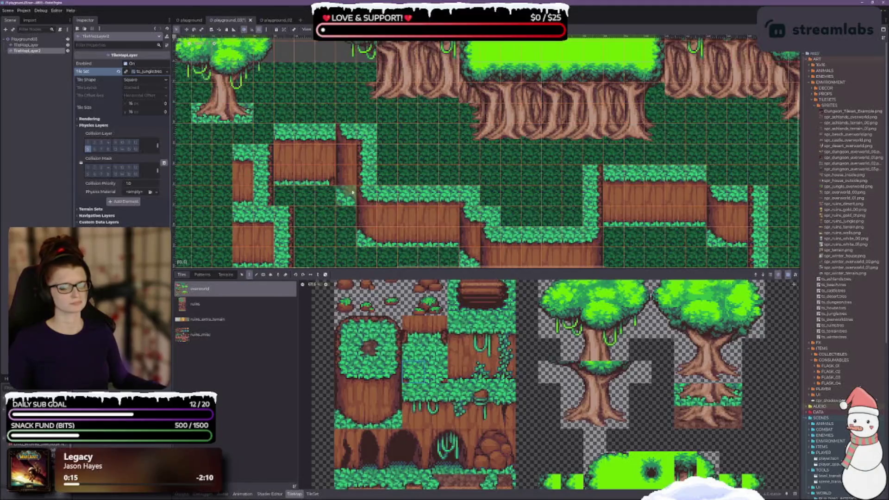
pyautogui.moveTo(324, 134); pyautogui.dragTo(324, 173)
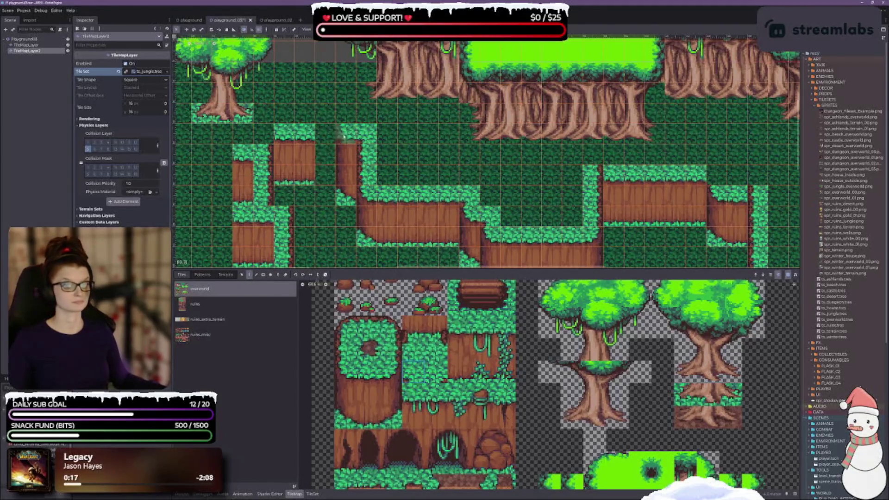
pyautogui.moveTo(285, 139)
pyautogui.mouseDown()
pyautogui.moveTo(293, 176)
pyautogui.moveTo(304, 127)
pyautogui.mouseUp()
# Paint two- and three-tile cliff wall columns across the ledge's left side
pyautogui.moveTo(371, 377); pyautogui.dragTo(368, 422)
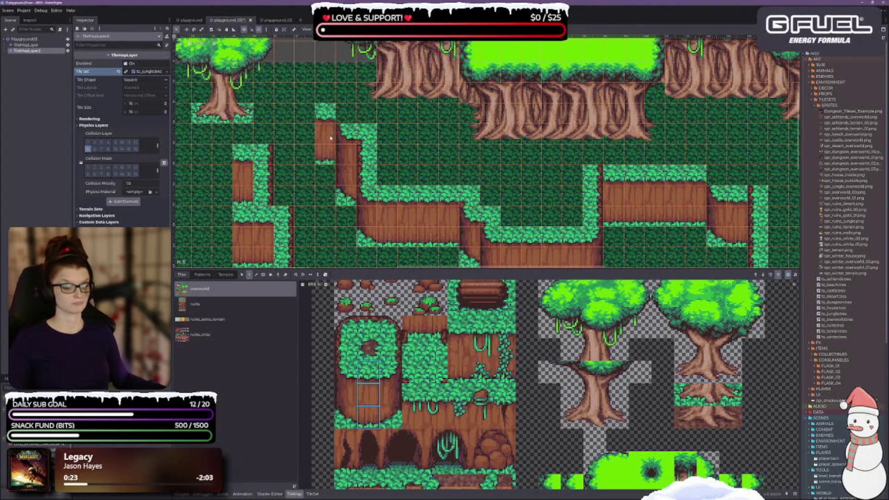
pyautogui.moveTo(331, 137); pyautogui.dragTo(299, 139)
pyautogui.moveTo(392, 371); pyautogui.dragTo(391, 419)
pyautogui.click(284, 151)
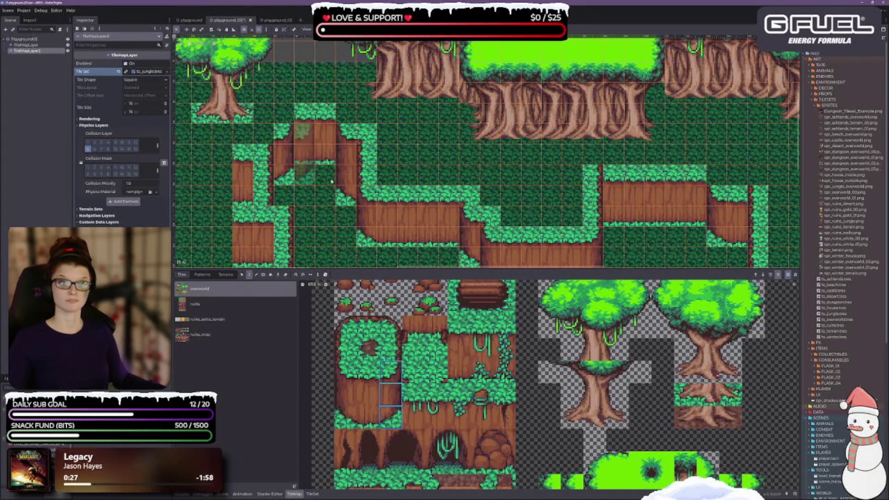
# Add grass-edge and leafy edge tiles along the top of the new arch
pyautogui.click(436, 373)
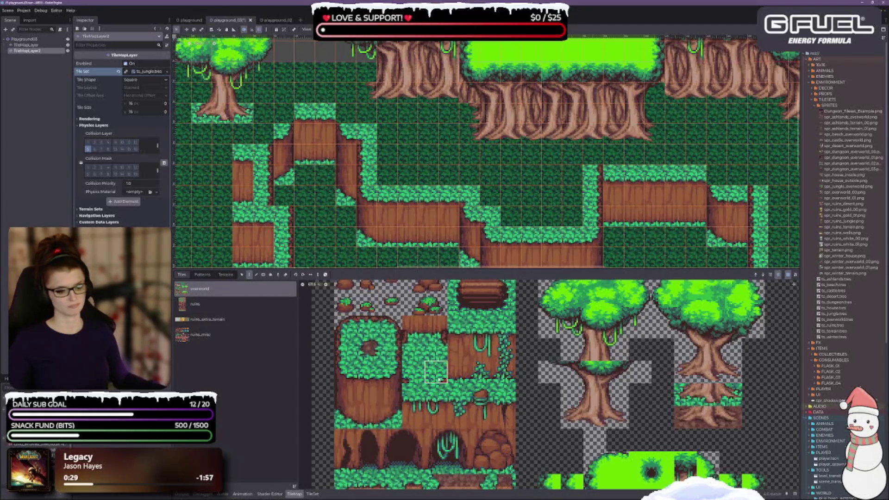
pyautogui.click(283, 113)
pyautogui.click(262, 138)
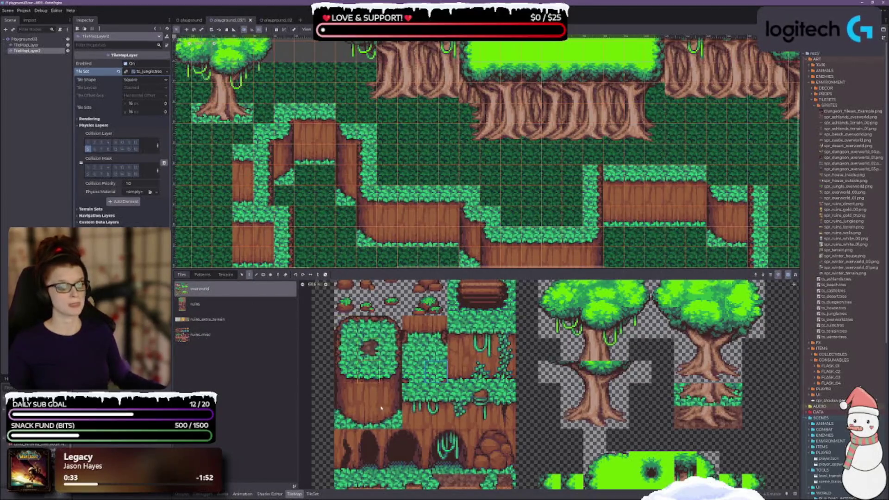
pyautogui.click(413, 372)
pyautogui.click(346, 113)
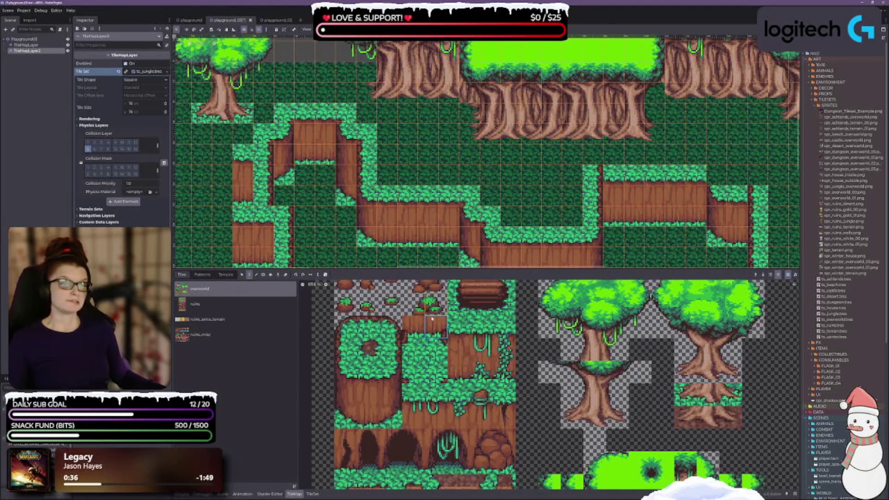
# Paint stacked edge tiles under the arch and choose further tiles to paint
pyautogui.moveTo(439, 333); pyautogui.dragTo(437, 352)
pyautogui.moveTo(304, 172); pyautogui.dragTo(325, 171)
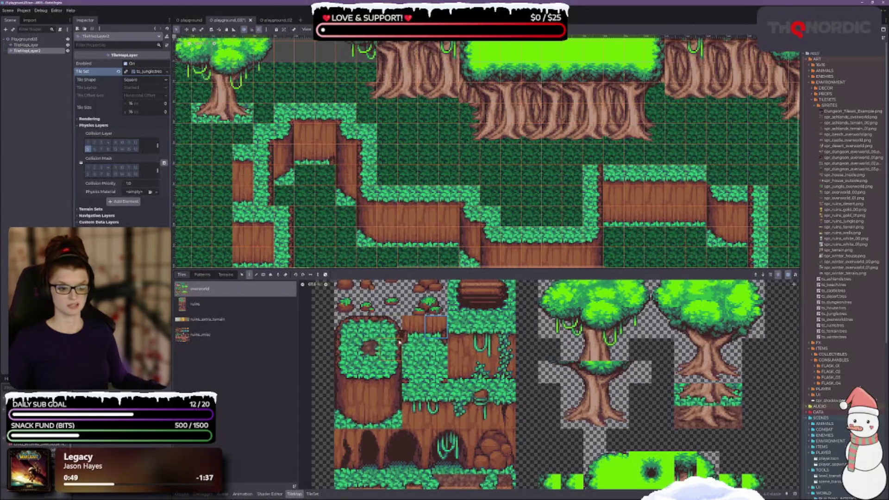
pyautogui.click(410, 333)
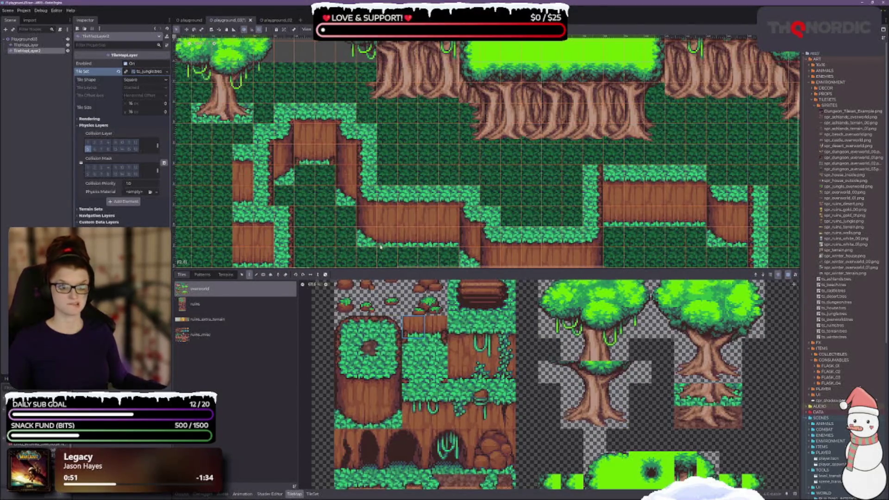
pyautogui.click(413, 350)
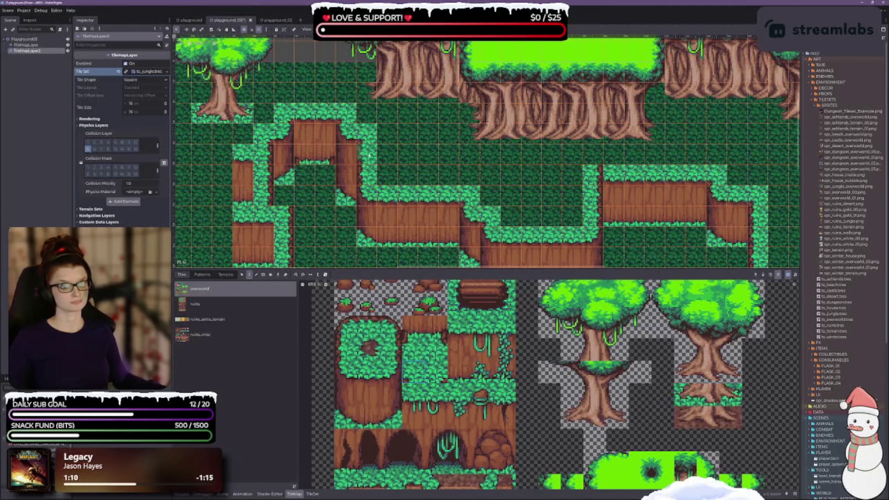
pyautogui.scroll(4, 369, 154)
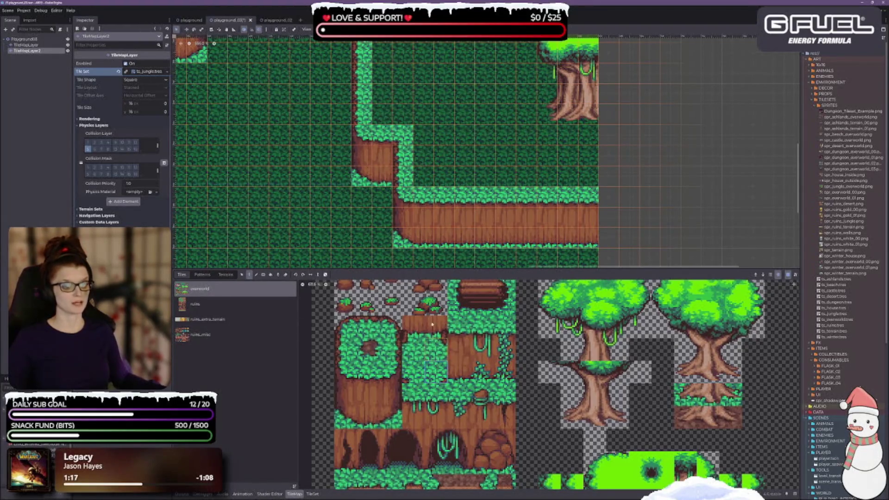
pyautogui.hscroll(-5, 345, 146)
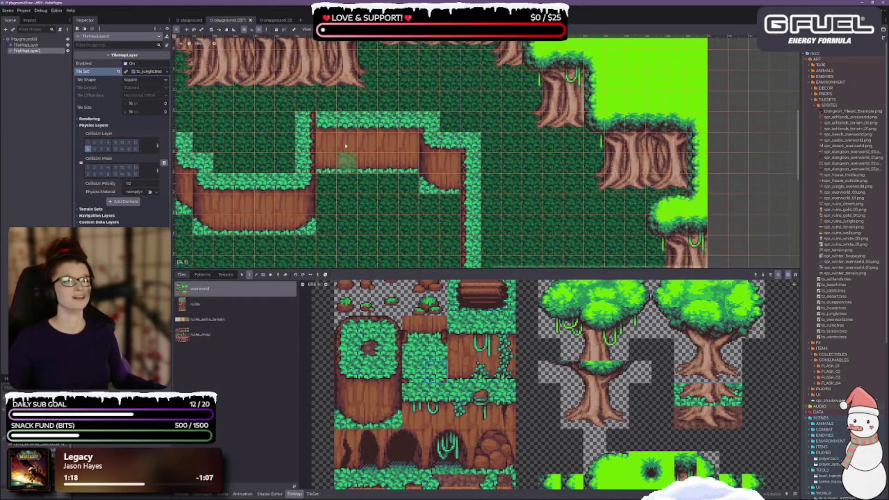
pyautogui.hscroll(-4, 298, 137)
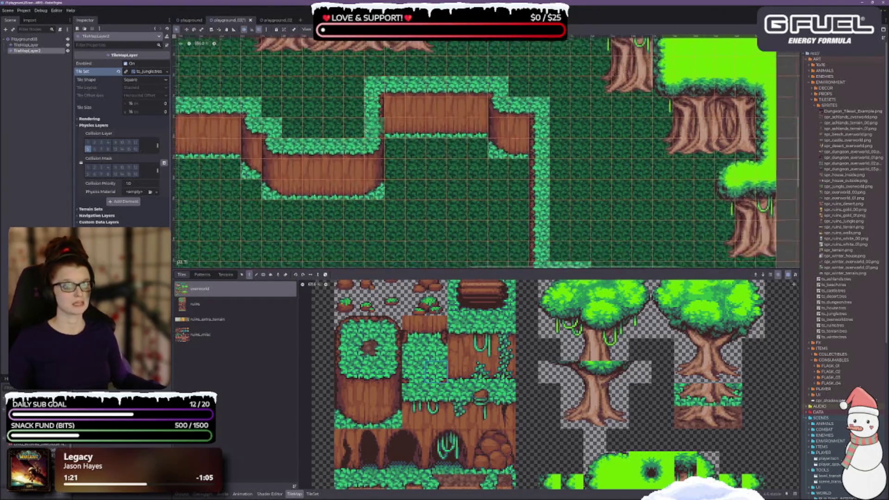
pyautogui.hscroll(-8, 289, 148)
pyautogui.scroll(-2, 357, 154)
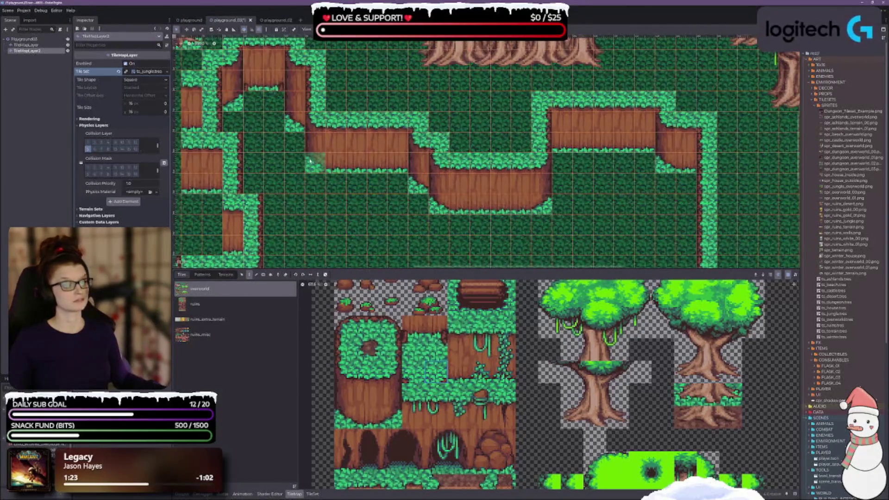
pyautogui.hscroll(-3, 357, 154)
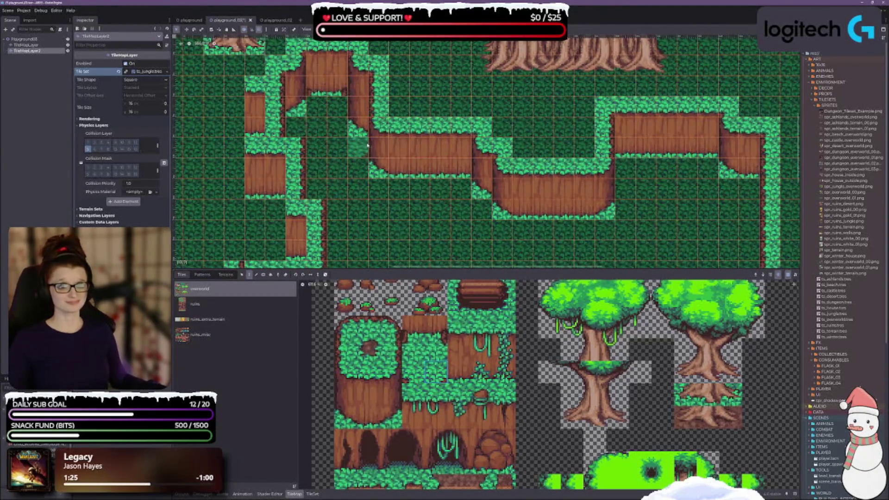
pyautogui.click(437, 358)
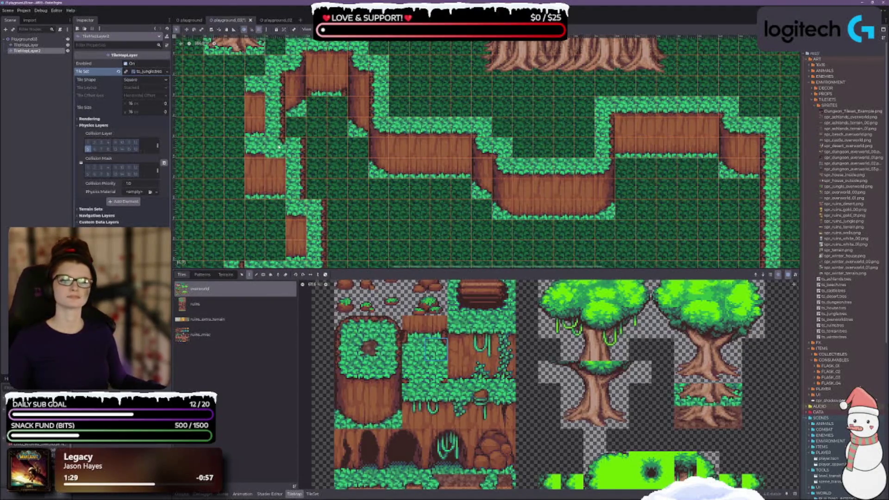
pyautogui.scroll(-5, 379, 205)
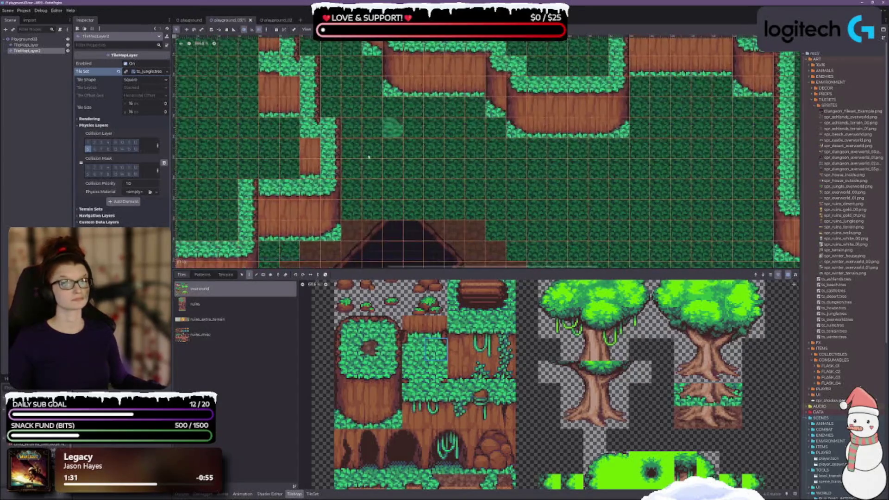
# Browse the tile atlas and try the vine and other detail tiles for the cave area
pyautogui.hscroll(-5, 379, 205)
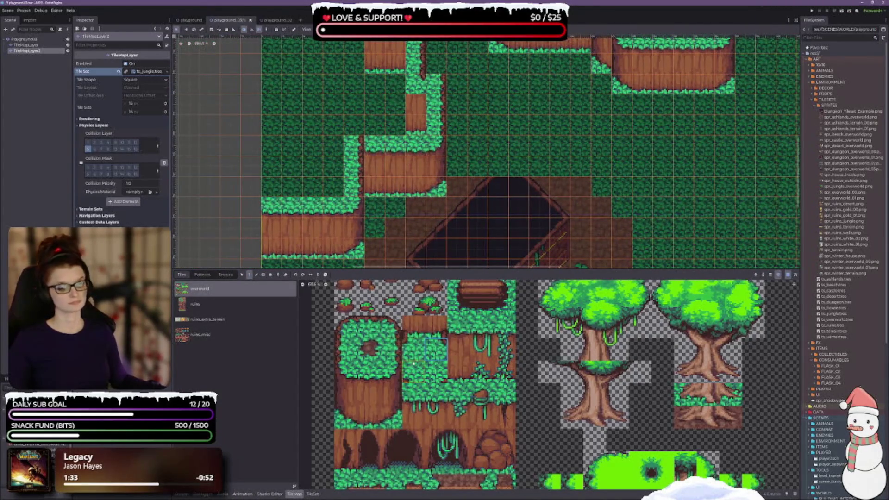
pyautogui.click(413, 371)
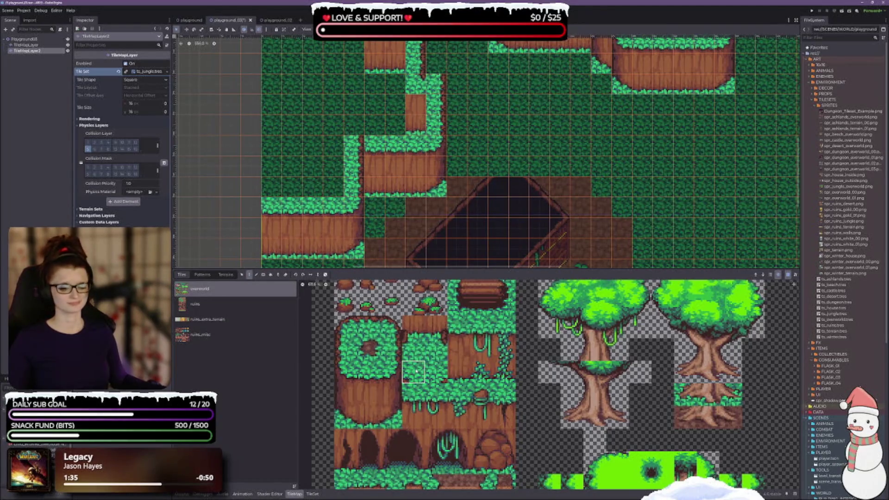
pyautogui.click(436, 351)
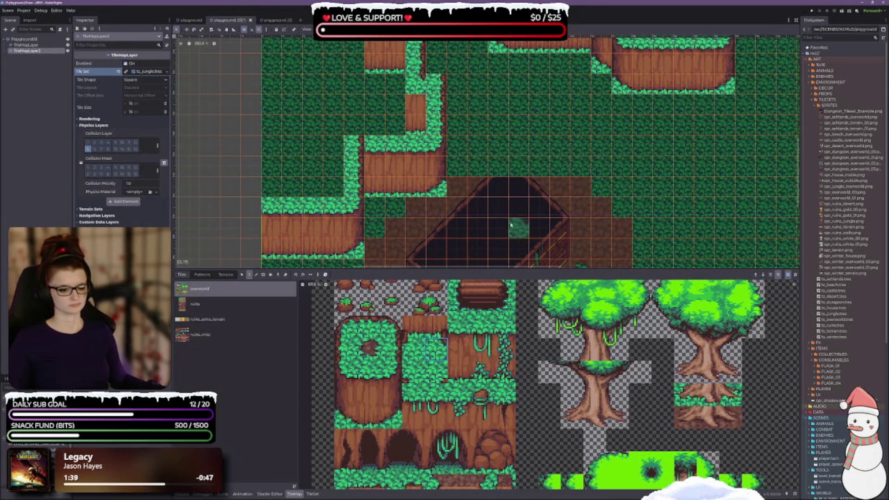
pyautogui.click(388, 327)
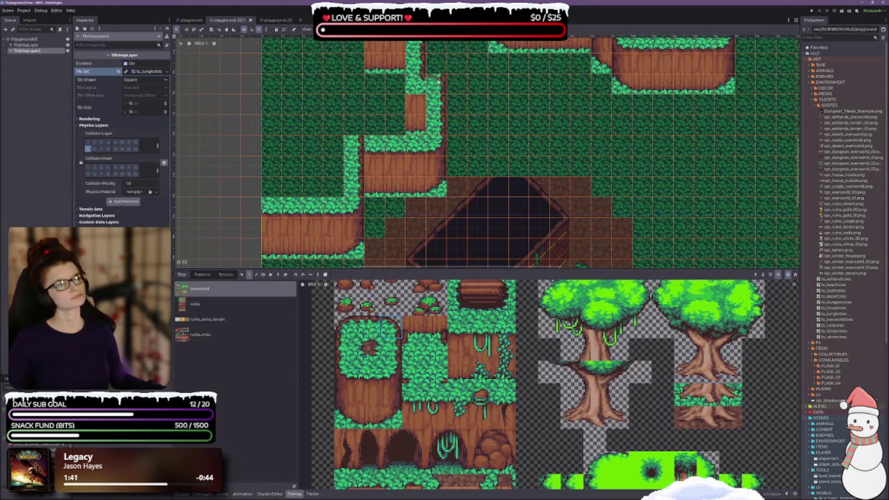
pyautogui.scroll(3, 532, 159)
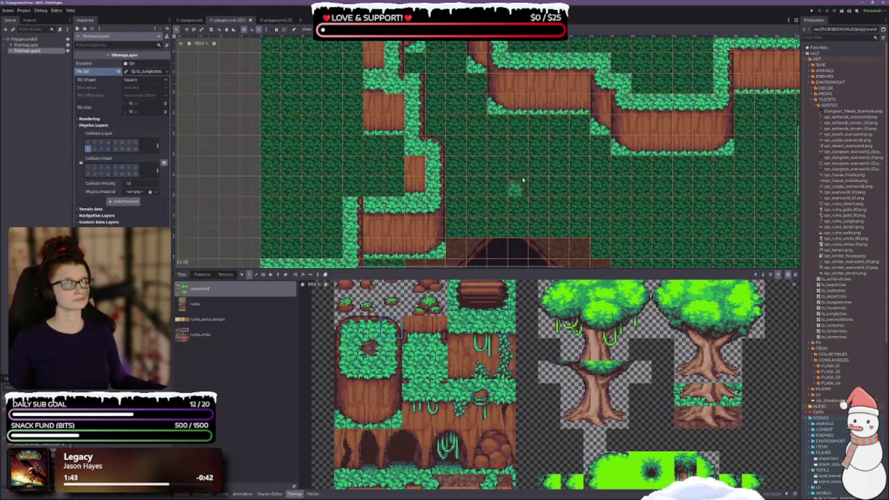
pyautogui.scroll(3, 532, 167)
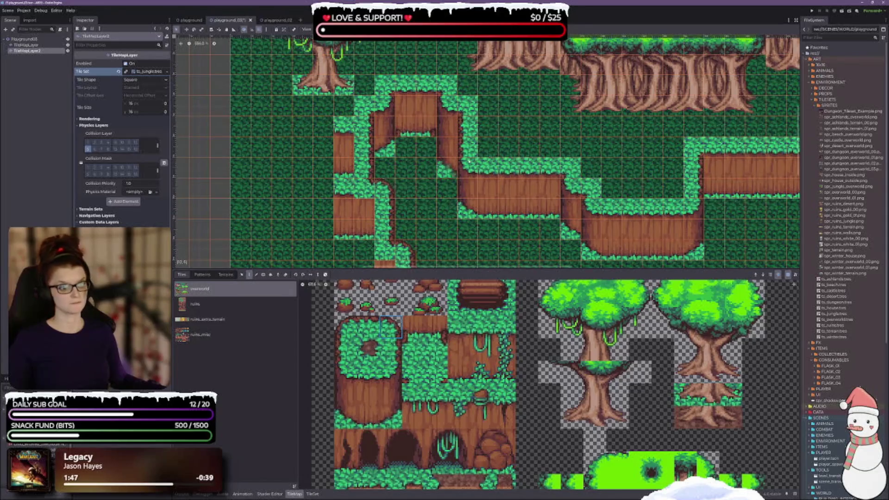
pyautogui.scroll(-3, 486, 157)
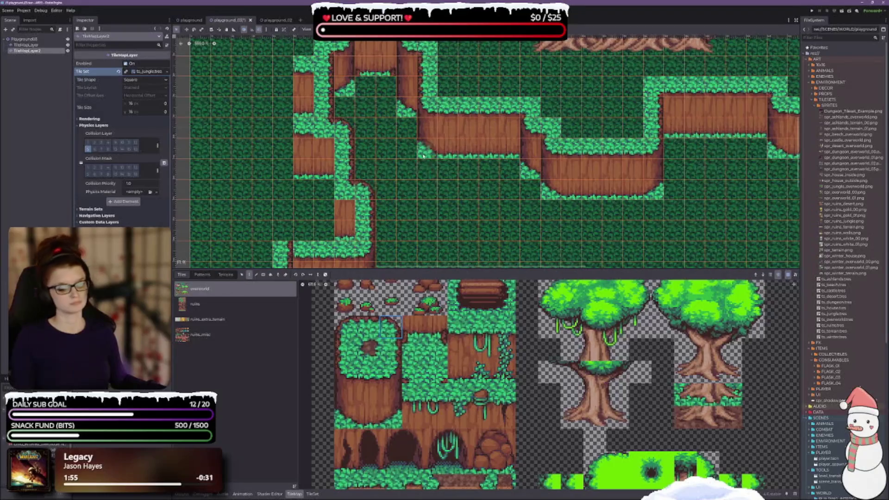
pyautogui.scroll(-3, 440, 185)
pyautogui.scroll(-2, 437, 103)
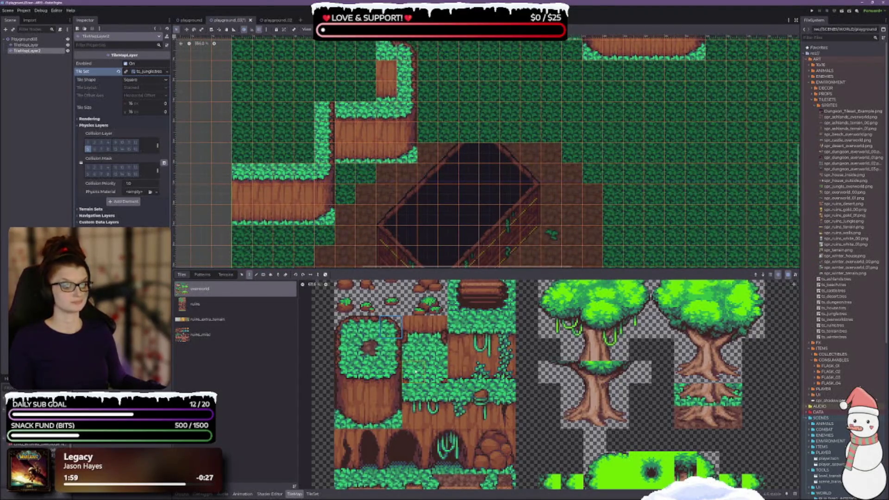
pyautogui.click(410, 356)
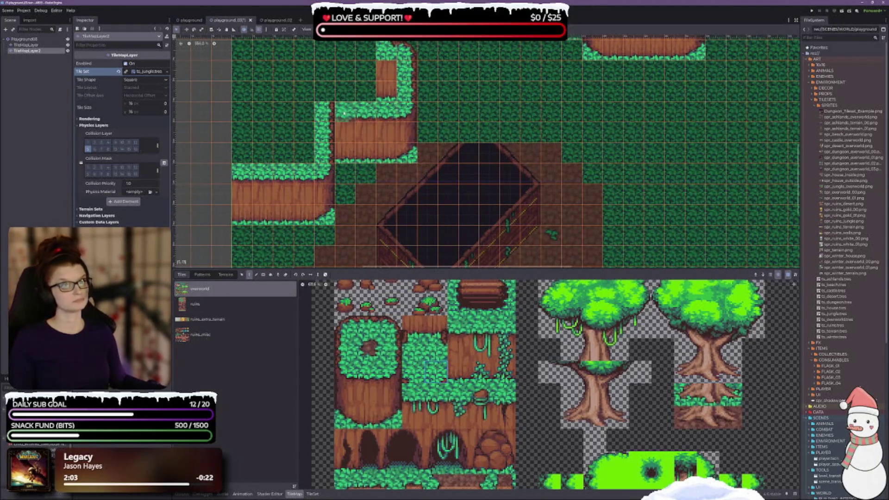
# Pan to the cave and drag the viewport/TileMap splitter down to enlarge the map
pyautogui.moveTo(394, 217)
pyautogui.mouseDown()
pyautogui.moveTo(377, 182)
pyautogui.moveTo(539, 156)
pyautogui.mouseUp()
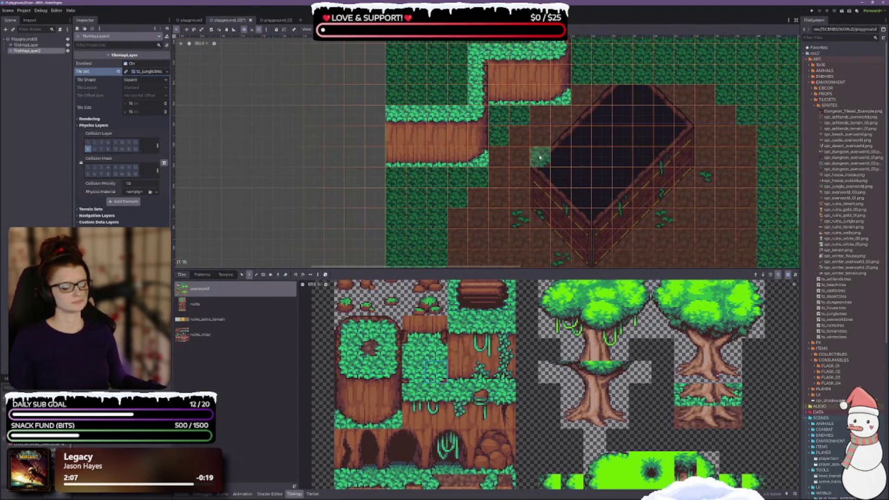
pyautogui.hscroll(5, 560, 150)
pyautogui.scroll(-2, 561, 151)
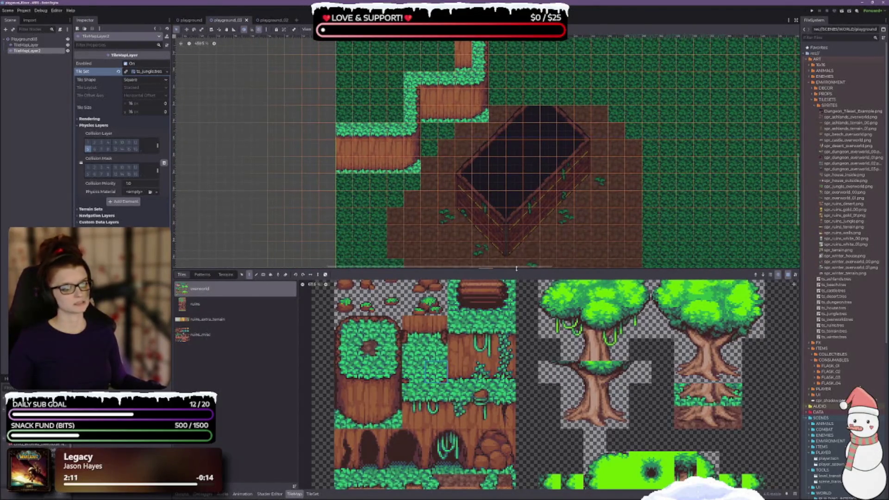
pyautogui.moveTo(516, 268); pyautogui.dragTo(516, 308)
pyautogui.scroll(5, 541, 182)
pyautogui.hscroll(2, 541, 182)
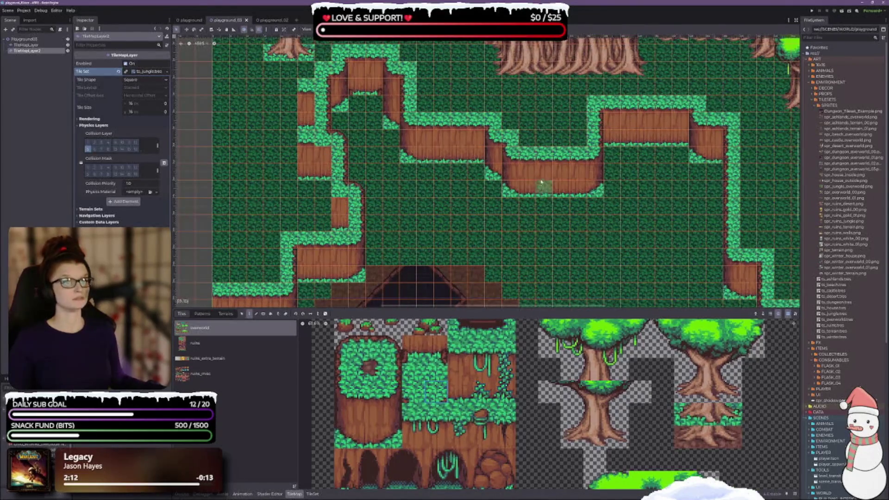
# Paint grass-edge tiles along the left ledge, undoing and re-placing one misplaced tile
pyautogui.scroll(5, 372, 129)
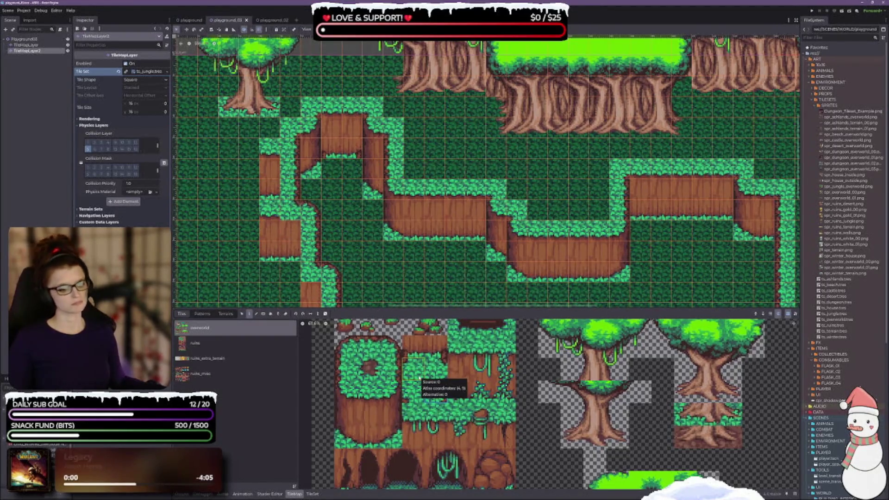
pyautogui.moveTo(332, 169); pyautogui.dragTo(352, 169)
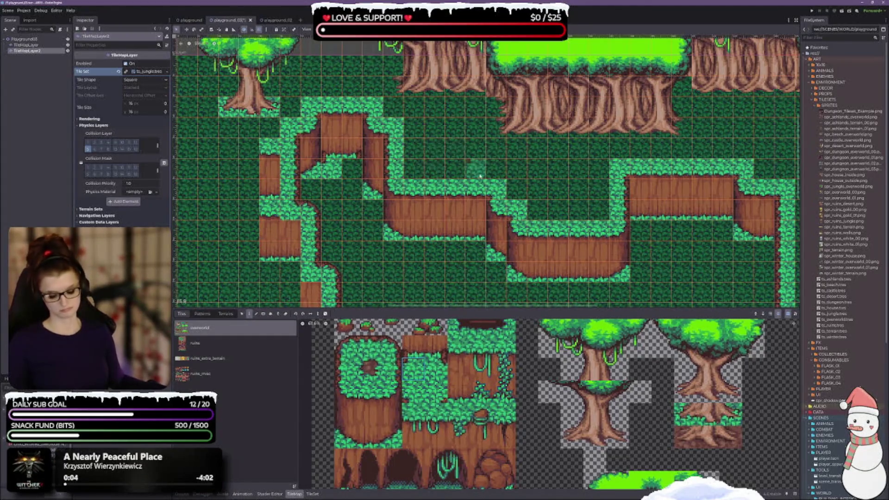
pyautogui.hotkey('ctrl', 's')
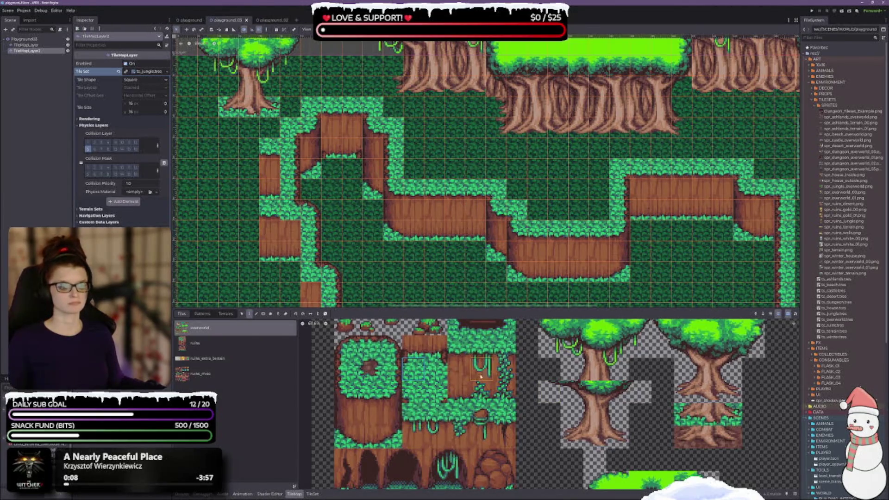
pyautogui.click(481, 391)
pyautogui.click(331, 149)
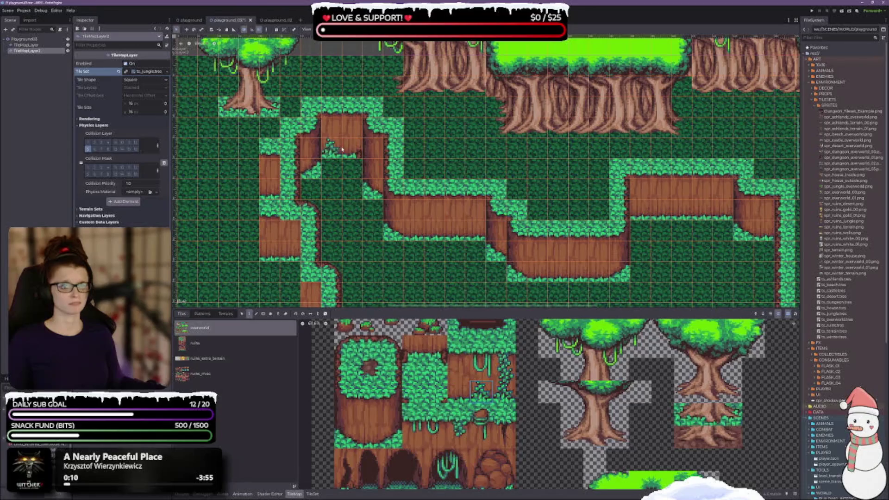
pyautogui.hotkey('ctrl', 'z')
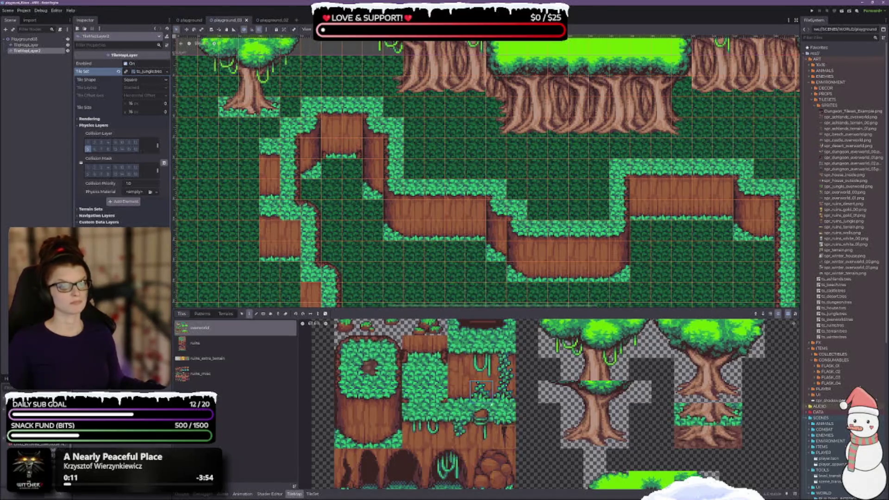
pyautogui.click(338, 151)
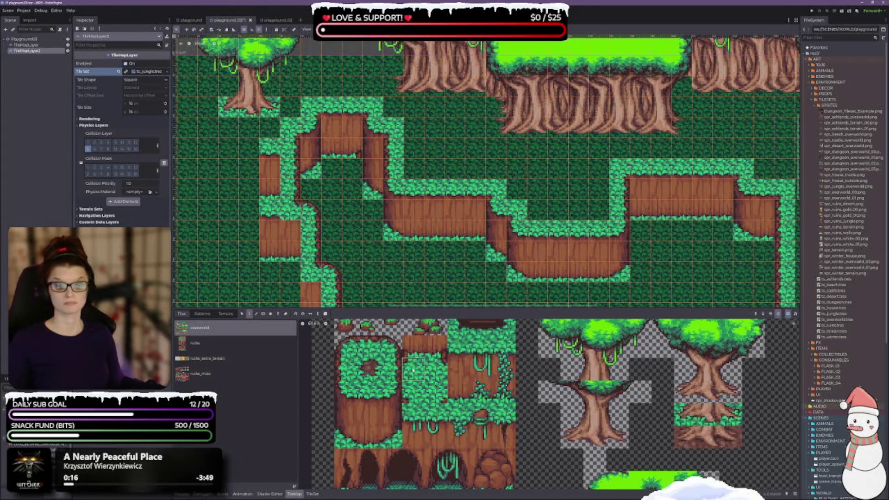
pyautogui.click(331, 169)
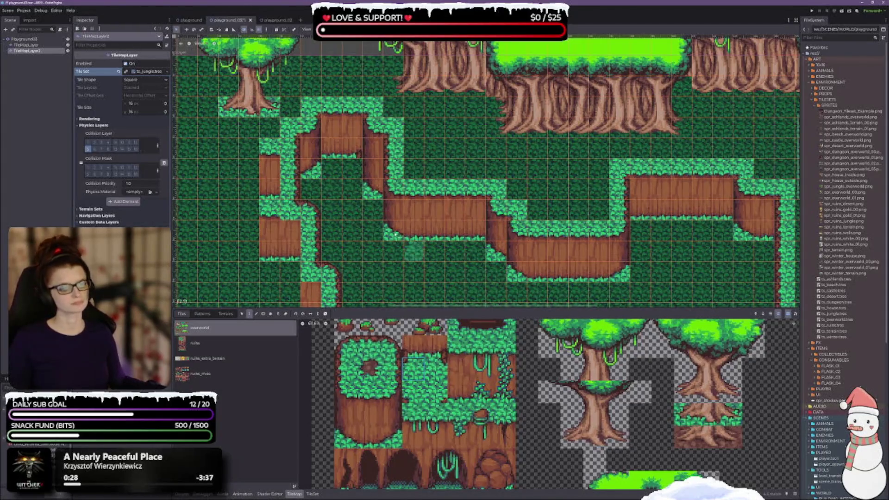
# Paint a three-tile brown cliff strip at the left end of the right-hand ledge
pyautogui.scroll(-2, 414, 250)
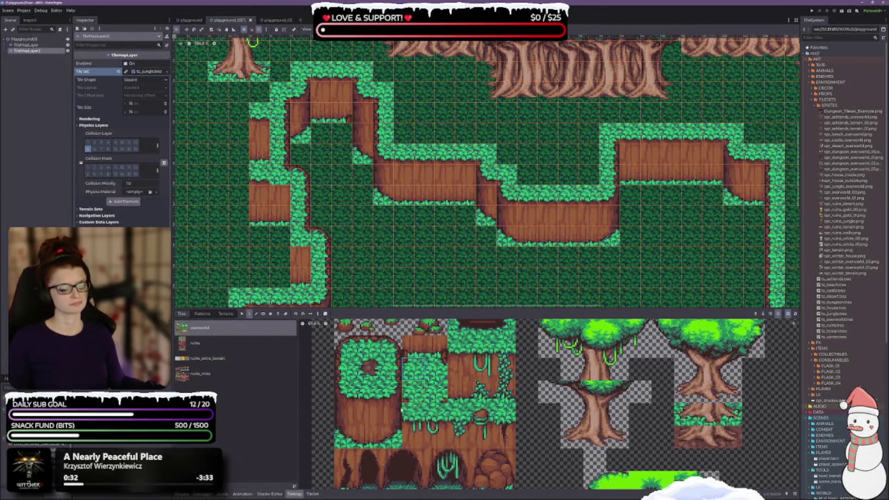
pyautogui.click(371, 438)
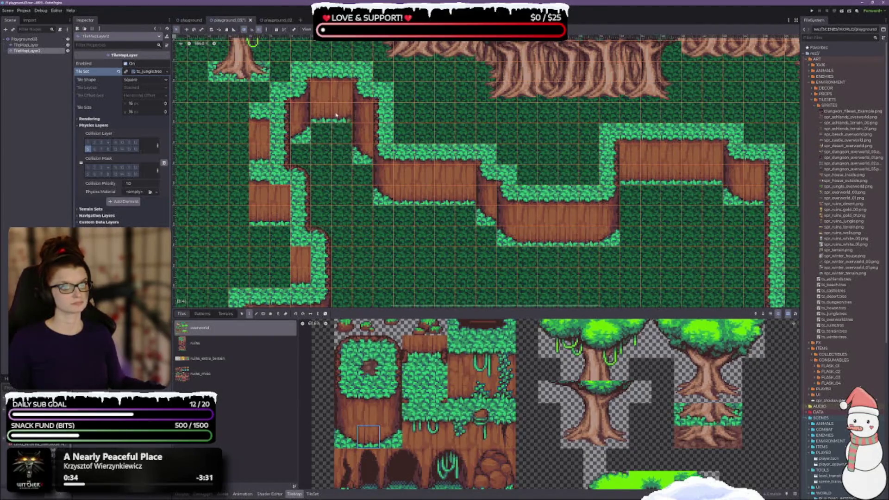
pyautogui.moveTo(420, 234); pyautogui.dragTo(402, 208)
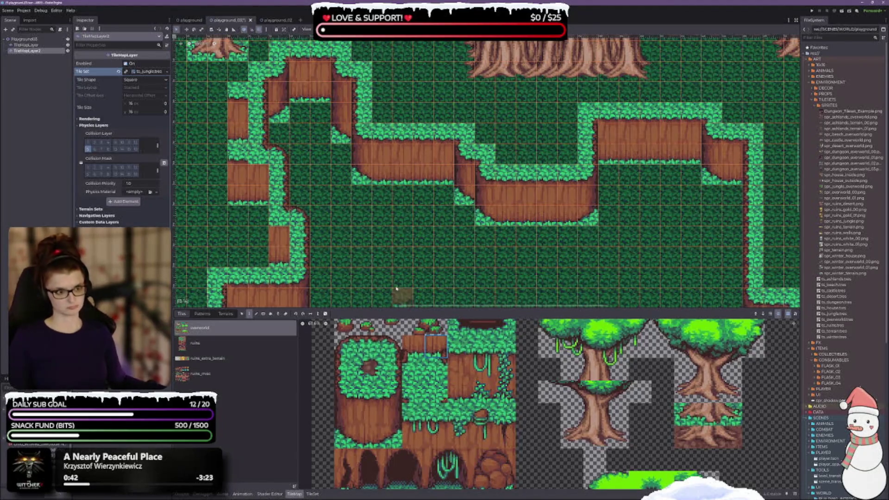
pyautogui.hotkey('ctrl', 's')
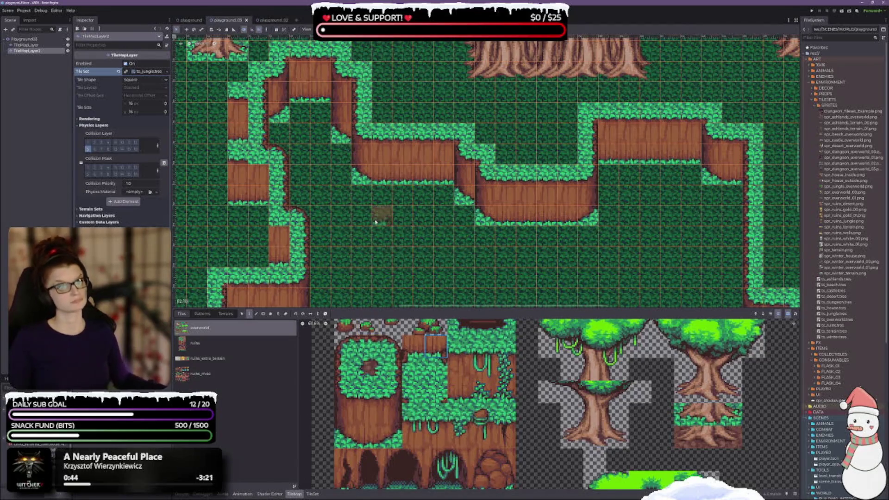
pyautogui.scroll(-1, 376, 211)
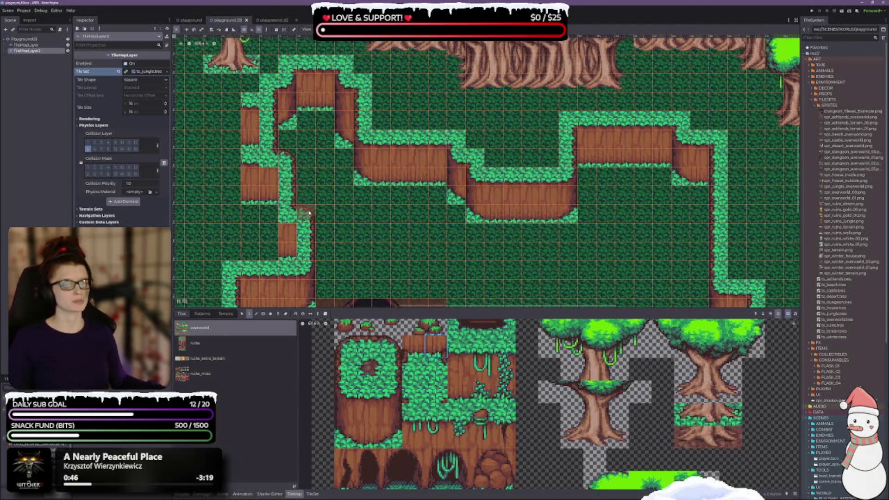
pyautogui.scroll(-3, 529, 156)
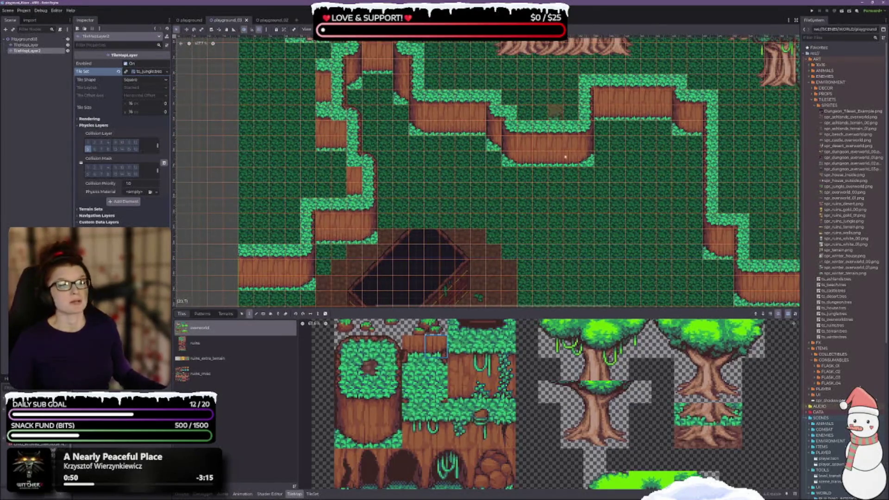
pyautogui.moveTo(555, 96); pyautogui.dragTo(398, 149)
pyautogui.scroll(3, 407, 167)
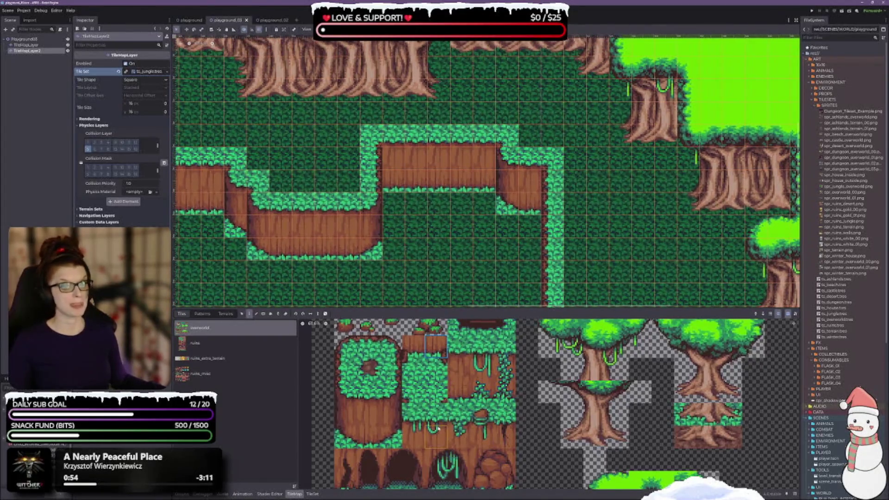
pyautogui.moveTo(392, 403); pyautogui.dragTo(391, 440)
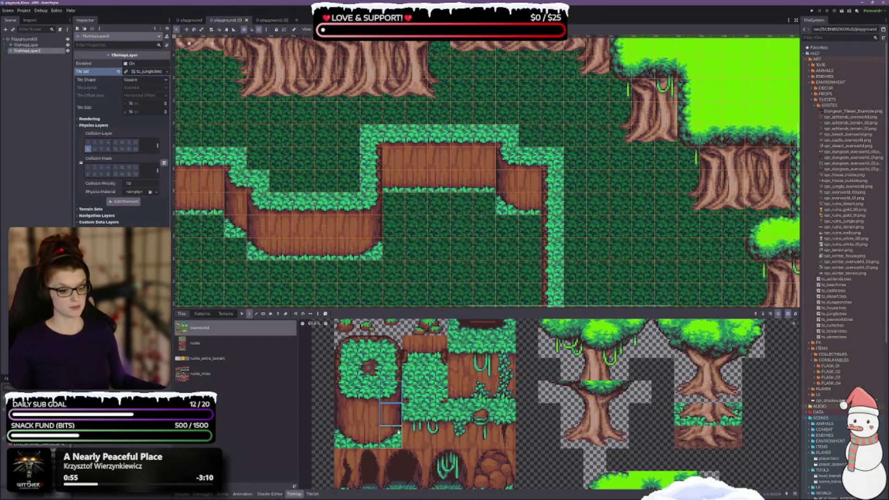
pyautogui.click(396, 182)
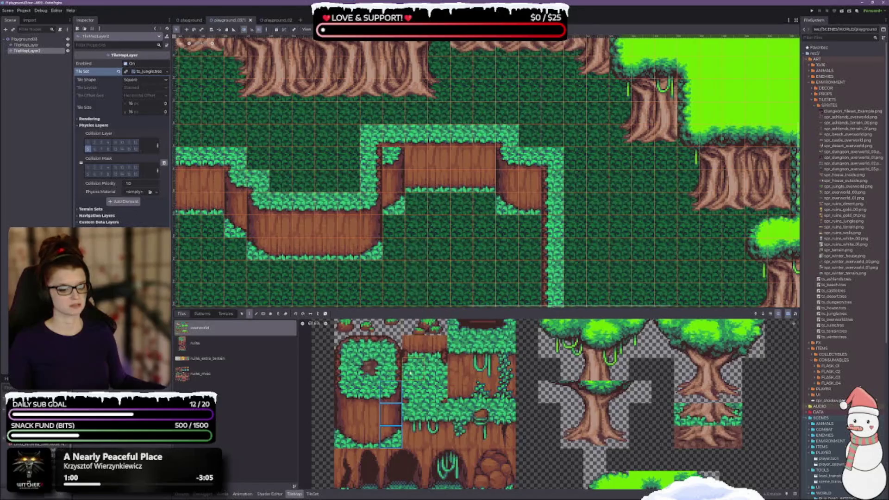
# Erase the stray light-grass tile and save the level
pyautogui.click(436, 391)
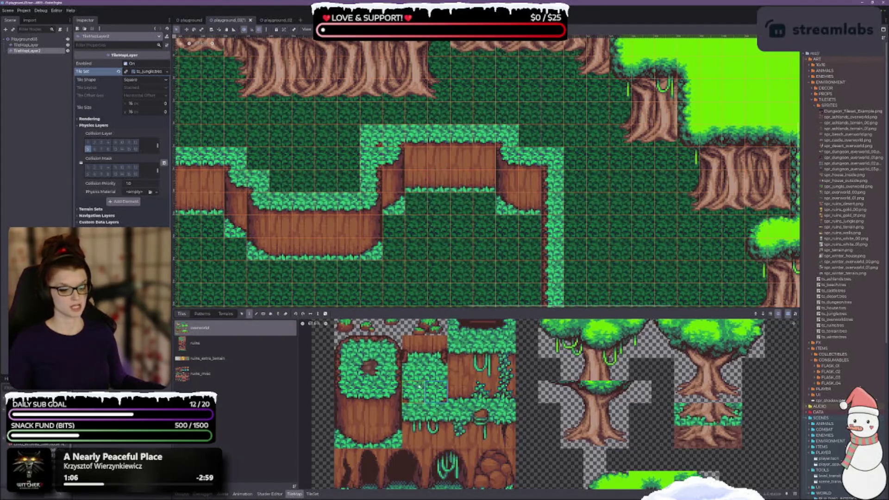
pyautogui.rightClick(368, 138)
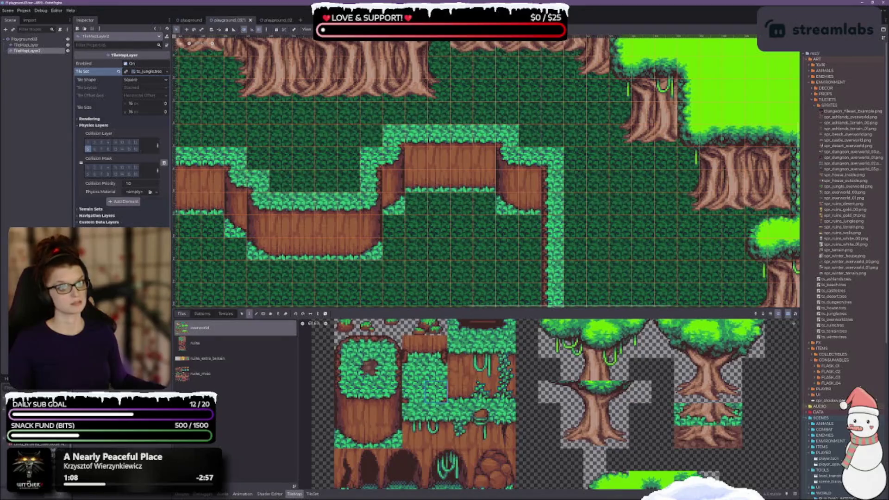
pyautogui.hotkey('ctrl', 's')
pyautogui.moveTo(461, 288); pyautogui.dragTo(480, 251)
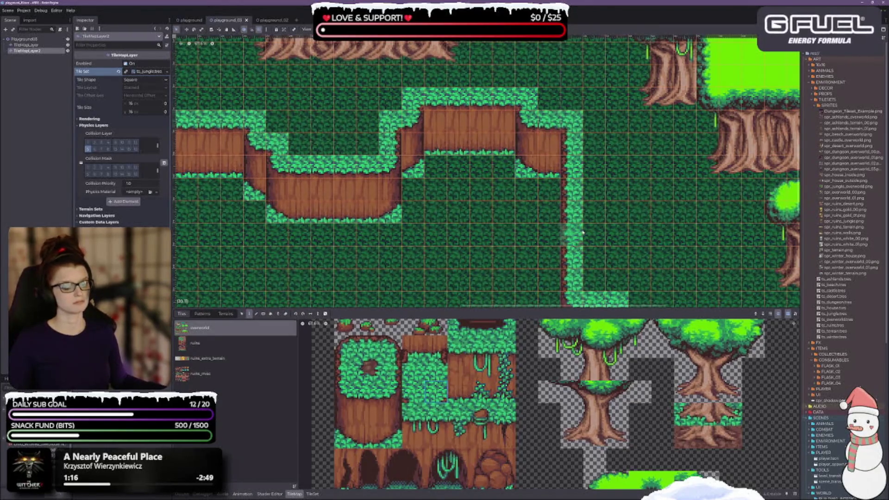
pyautogui.scroll(-4, 474, 208)
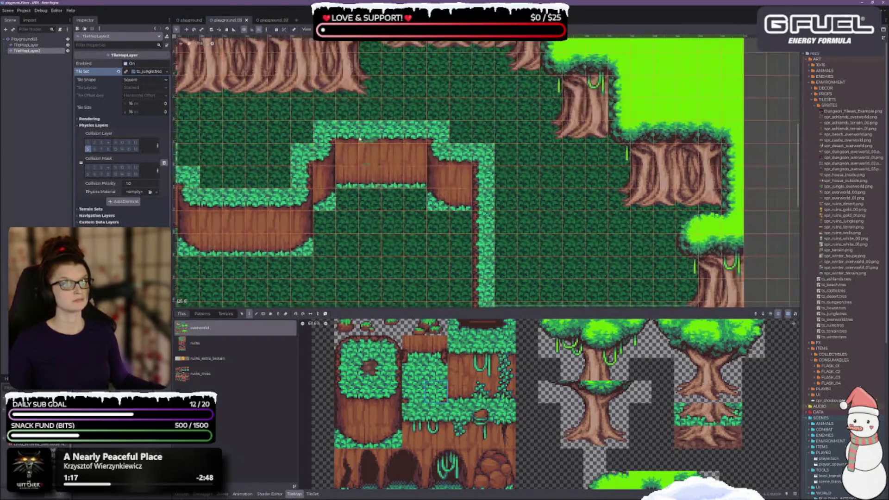
# Zoom in on the lower ledge and paint two three-tile cliff columns beneath the brown ledge
pyautogui.scroll(-5, 363, 242)
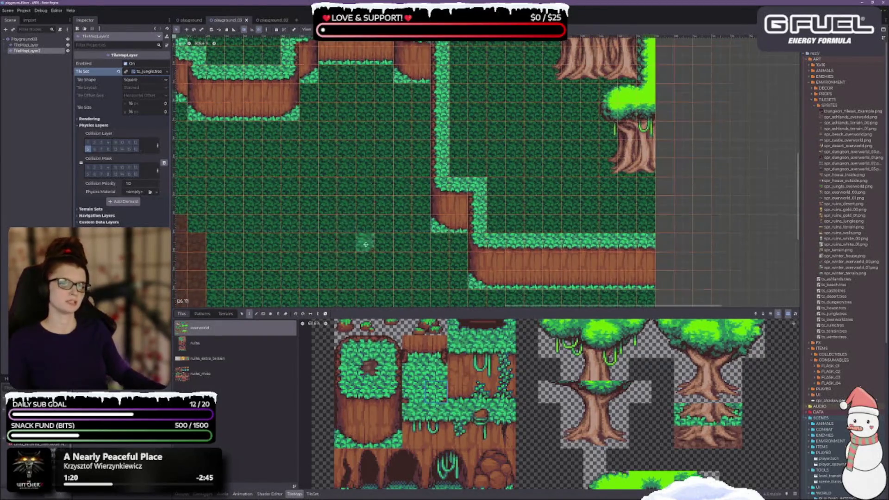
pyautogui.scroll(-3, 486, 247)
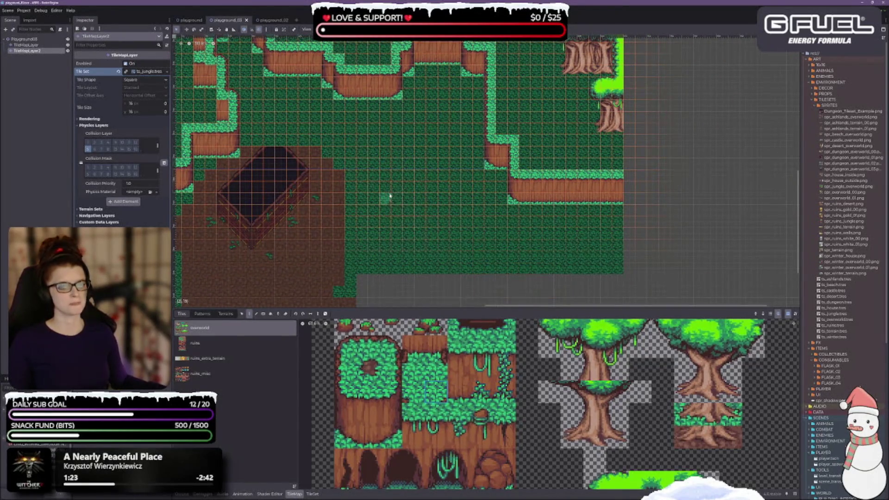
pyautogui.moveTo(384, 214); pyautogui.dragTo(465, 126)
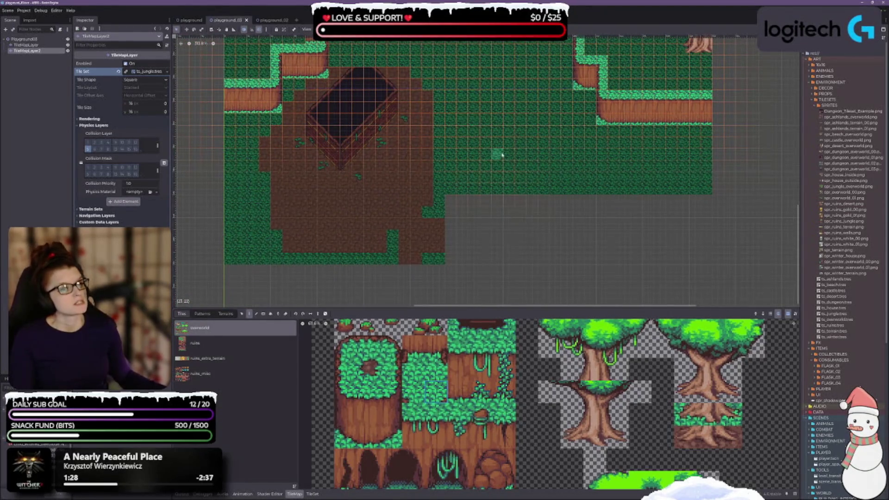
pyautogui.scroll(-1, 496, 151)
pyautogui.scroll(-1, 419, 165)
pyautogui.moveTo(419, 164)
pyautogui.mouseDown()
pyautogui.moveTo(411, 260)
pyautogui.moveTo(381, 260)
pyautogui.moveTo(312, 161)
pyautogui.mouseUp()
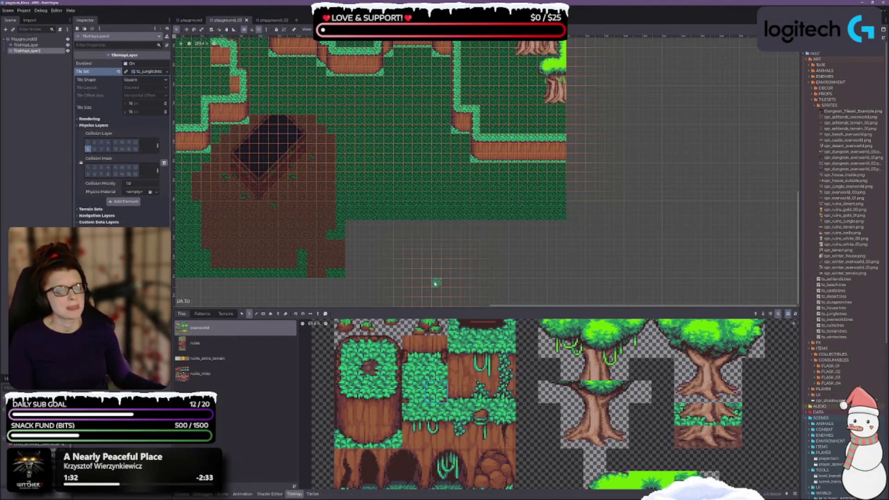
pyautogui.moveTo(425, 258)
pyautogui.mouseDown()
pyautogui.moveTo(417, 296)
pyautogui.moveTo(367, 235)
pyautogui.mouseUp()
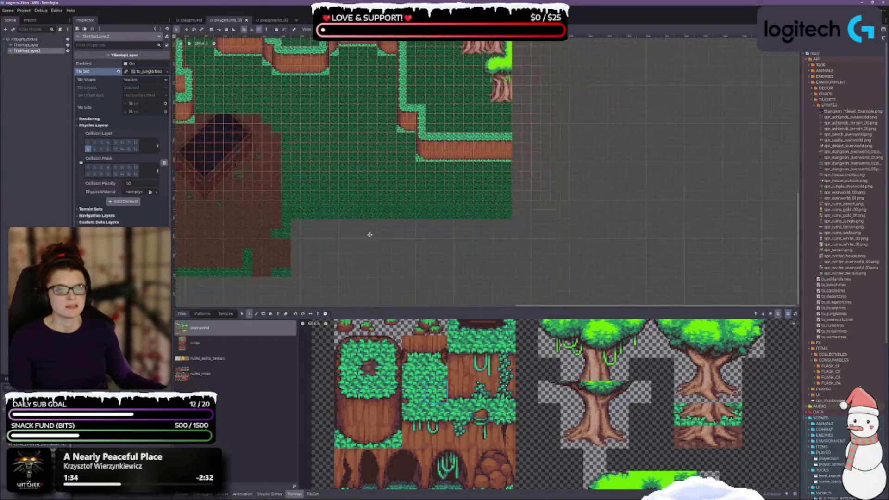
pyautogui.scroll(3, 367, 234)
pyautogui.moveTo(448, 163); pyautogui.dragTo(408, 184)
pyautogui.scroll(2, 407, 203)
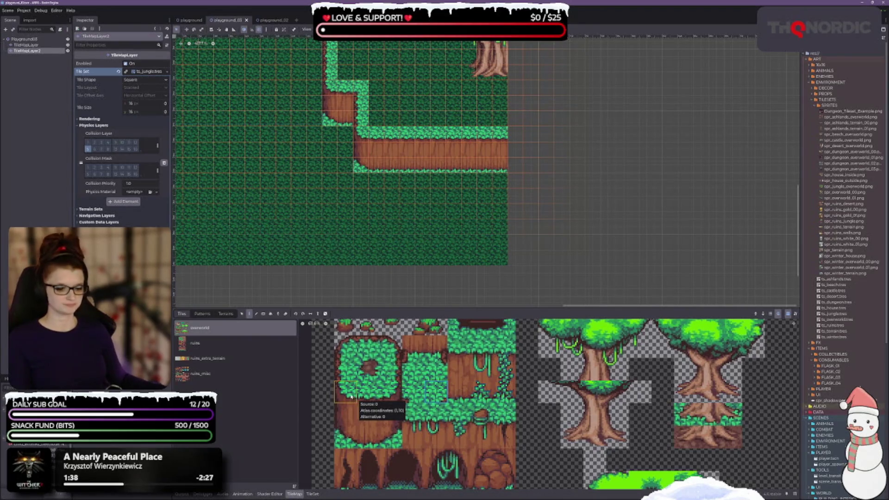
pyautogui.moveTo(351, 395); pyautogui.dragTo(351, 437)
pyautogui.moveTo(438, 166)
pyautogui.mouseDown()
pyautogui.moveTo(461, 235)
pyautogui.moveTo(537, 235)
pyautogui.moveTo(519, 171)
pyautogui.mouseUp()
pyautogui.click(500, 235)
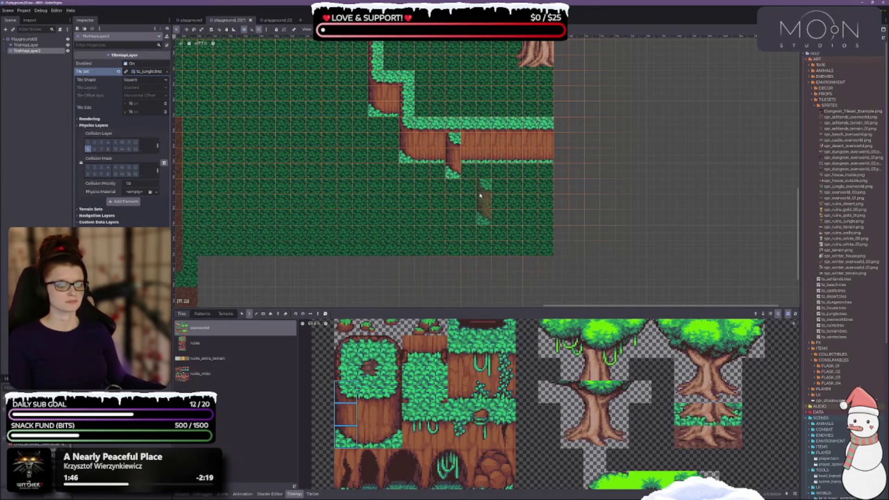
pyautogui.click(487, 185)
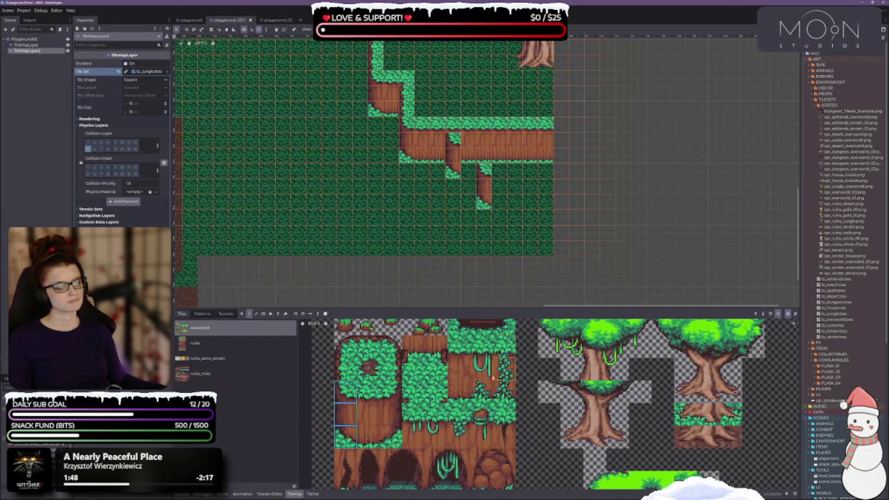
# Add two more three-tile cliff columns further right under the ledge
pyautogui.click(391, 392)
pyautogui.moveTo(391, 435); pyautogui.dragTo(392, 438)
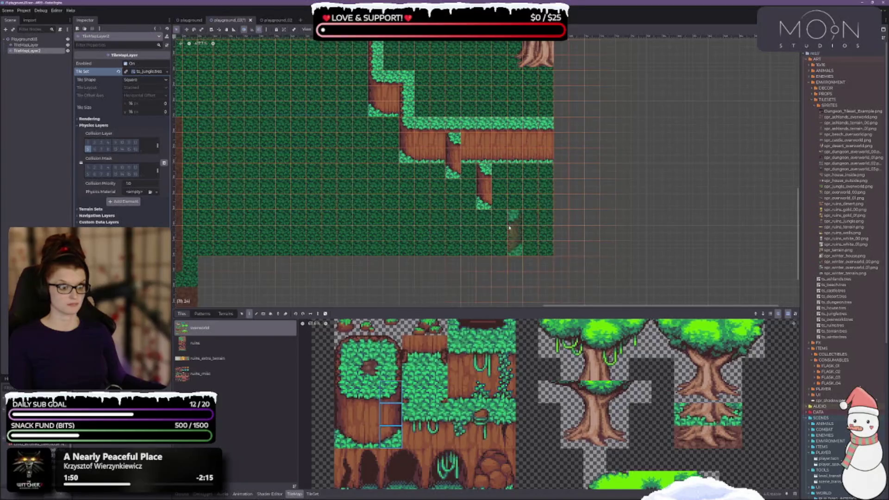
pyautogui.click(538, 185)
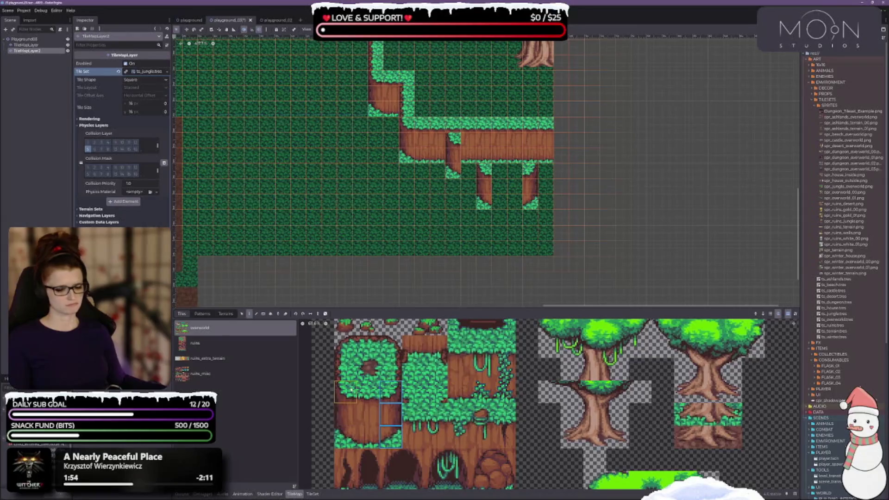
pyautogui.moveTo(368, 391); pyautogui.dragTo(369, 438)
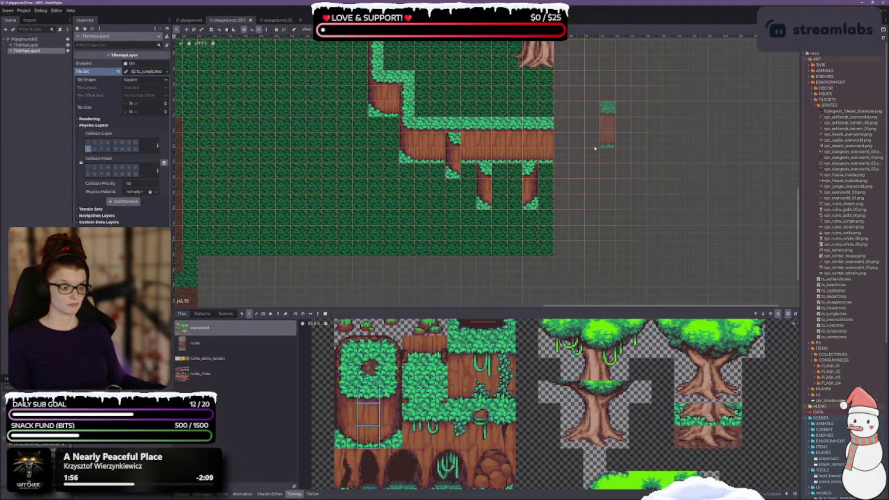
pyautogui.click(541, 161)
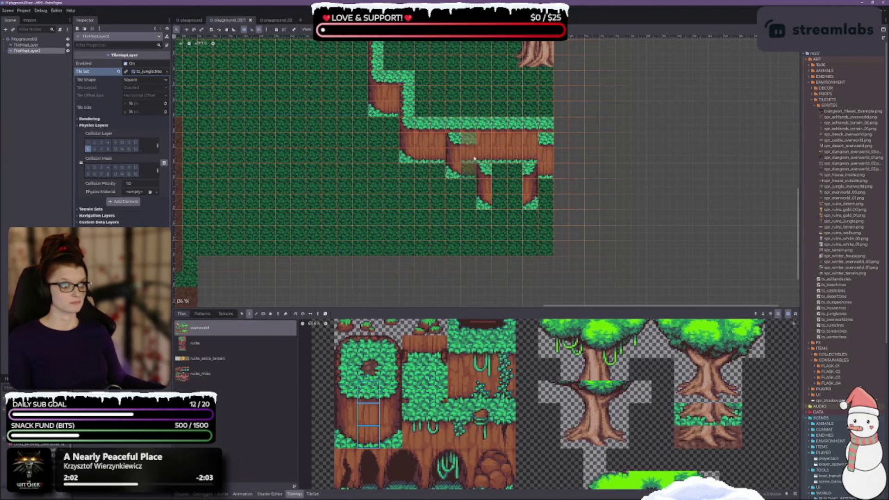
# Select leafy grass tiles from the atlas, trying single, two-tile and three-tall picks
pyautogui.click(352, 372)
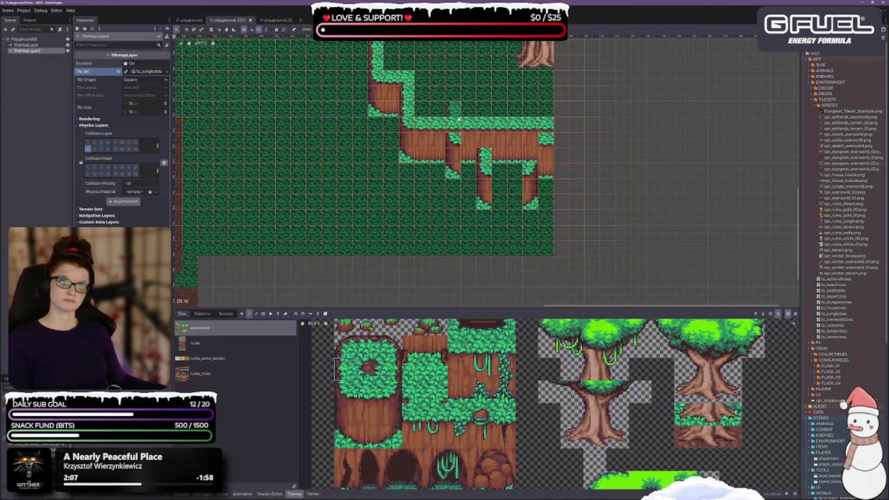
pyautogui.moveTo(498, 158)
pyautogui.mouseDown()
pyautogui.moveTo(441, 212)
pyautogui.moveTo(388, 186)
pyautogui.mouseUp()
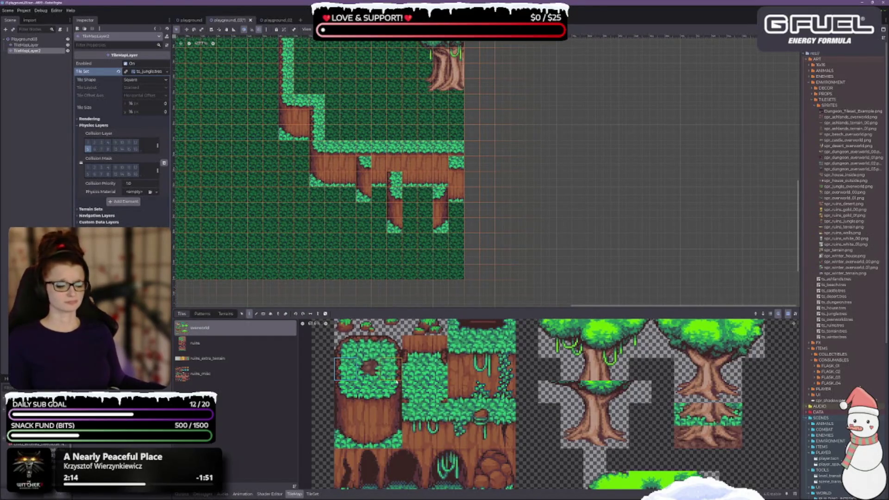
pyautogui.click(435, 369)
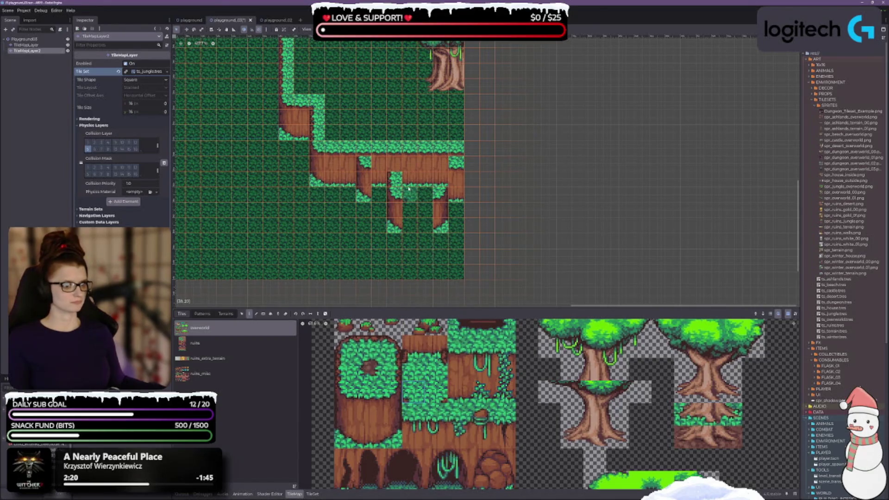
pyautogui.moveTo(413, 392); pyautogui.dragTo(437, 402)
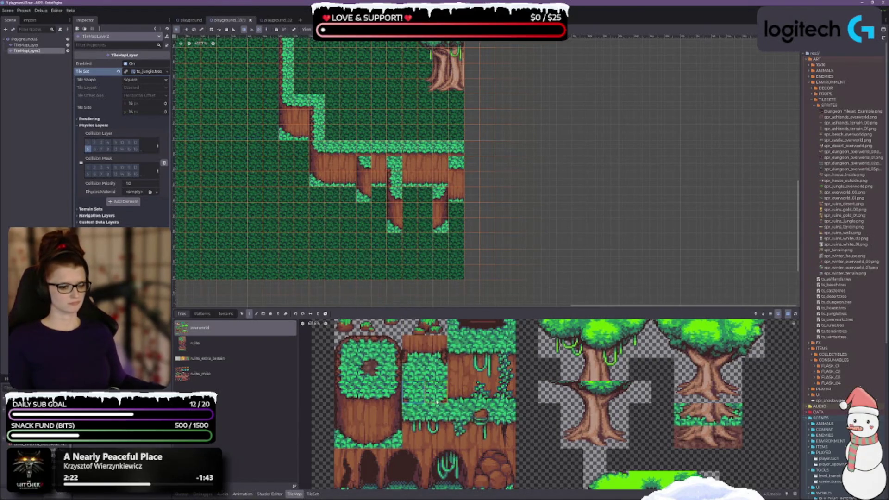
pyautogui.moveTo(367, 400); pyautogui.dragTo(366, 436)
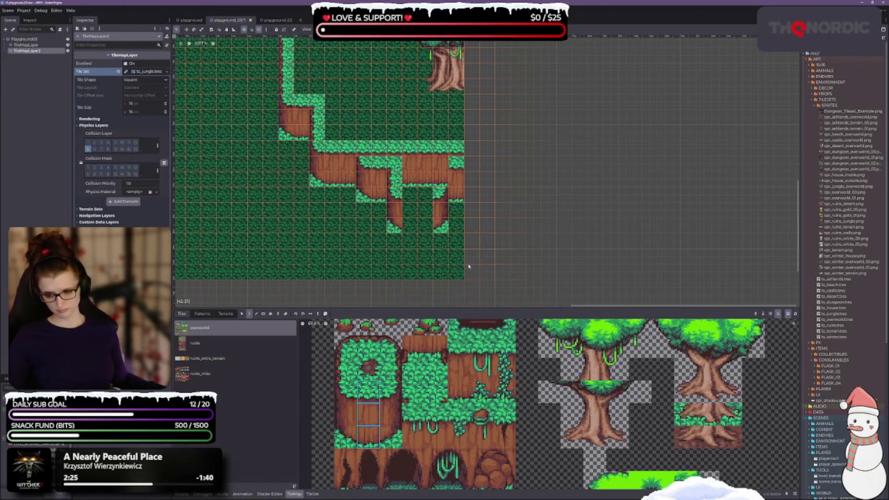
pyautogui.scroll(-1, 469, 197)
# Drag plain forest tiles across the middle grass-edge row to open a gap, then save
pyautogui.scroll(-3, 469, 197)
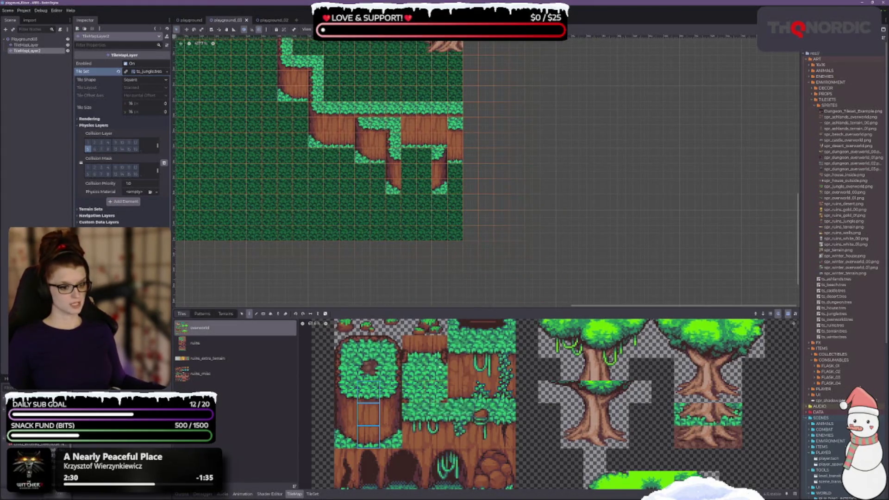
pyautogui.click(443, 389)
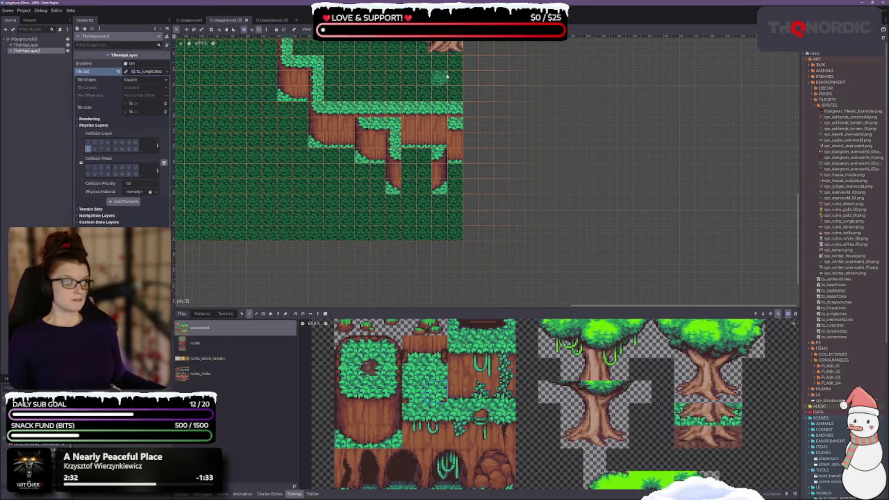
pyautogui.click(440, 125)
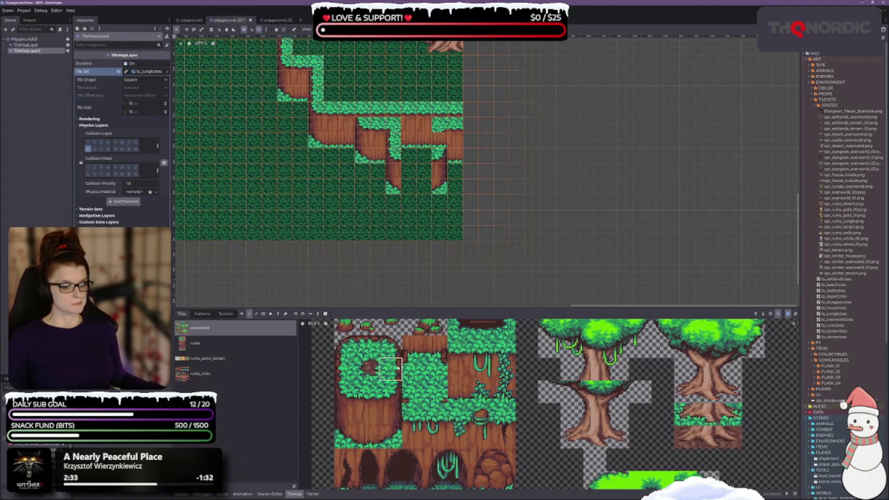
pyautogui.scroll(3, 419, 208)
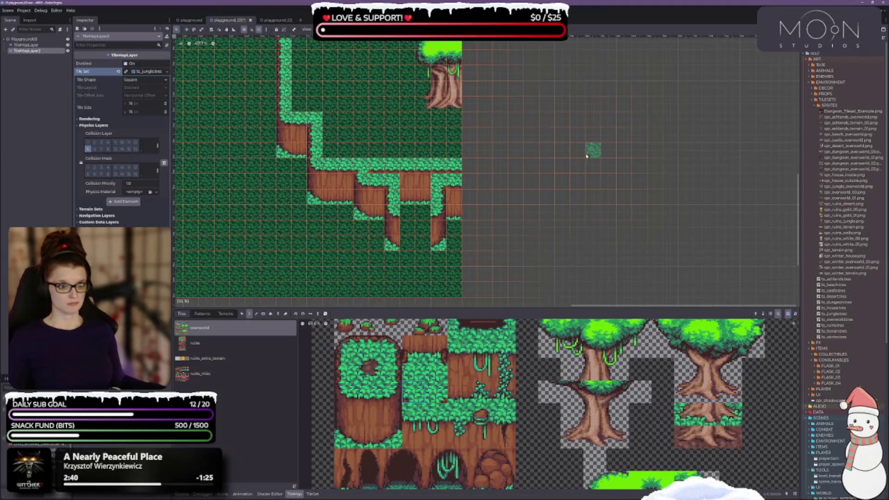
pyautogui.moveTo(386, 162); pyautogui.dragTo(454, 165)
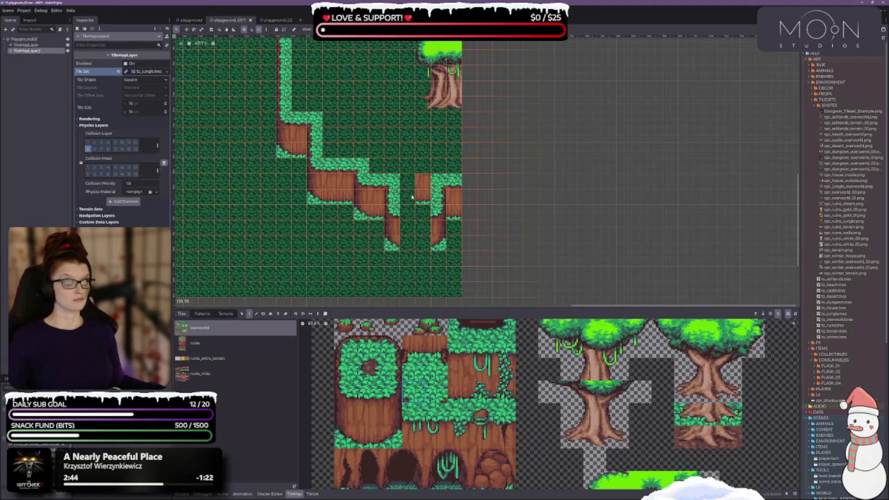
pyautogui.hotkey('ctrl', 's')
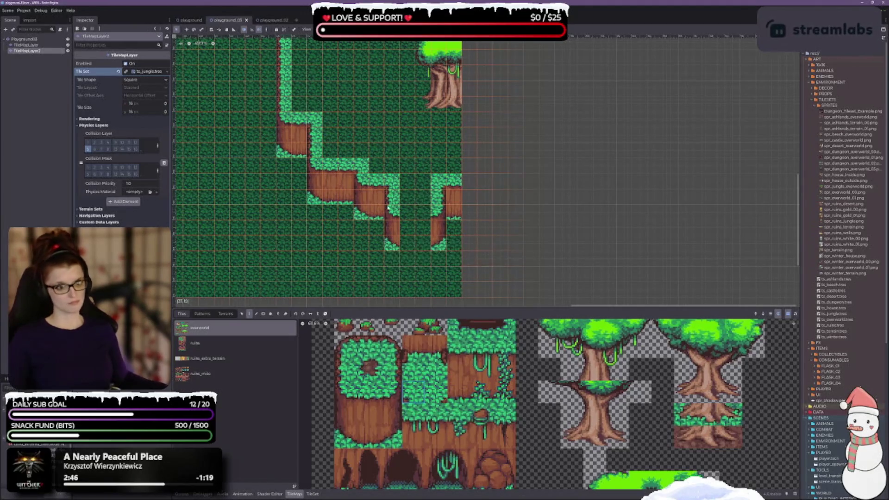
pyautogui.scroll(-1, 304, 269)
pyautogui.scroll(-3, 403, 425)
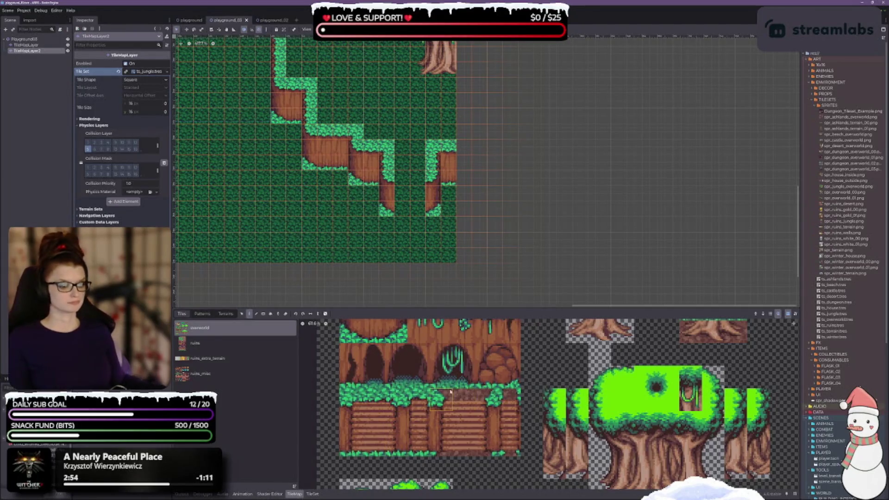
# Place a three-tile-tall wooden stair column in the cliff gap, undoing misplaced stamps
pyautogui.click(448, 406)
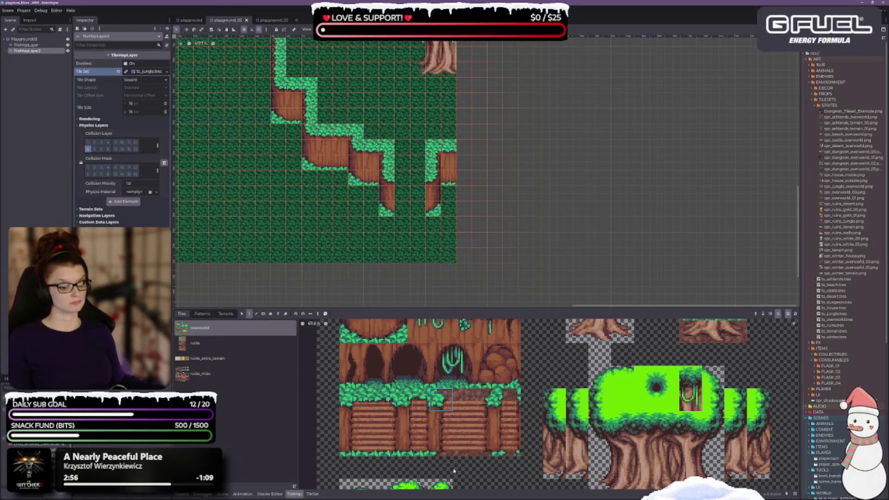
pyautogui.moveTo(386, 404); pyautogui.dragTo(401, 452)
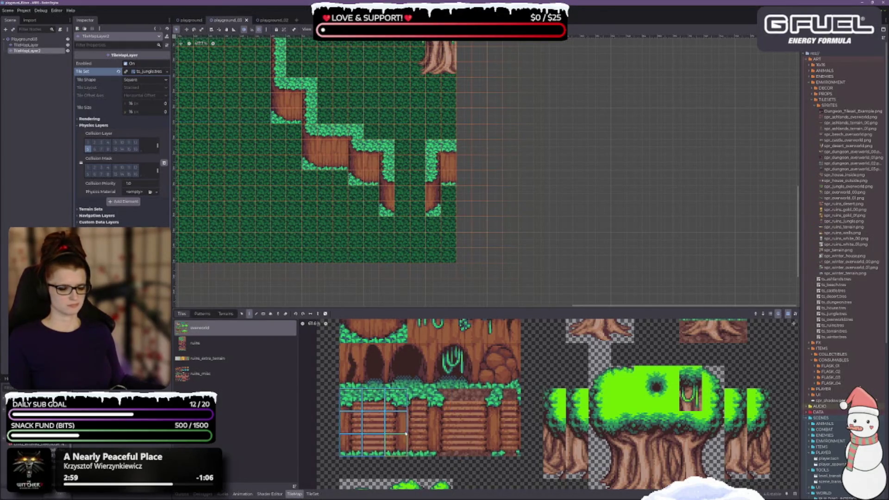
pyautogui.click(406, 195)
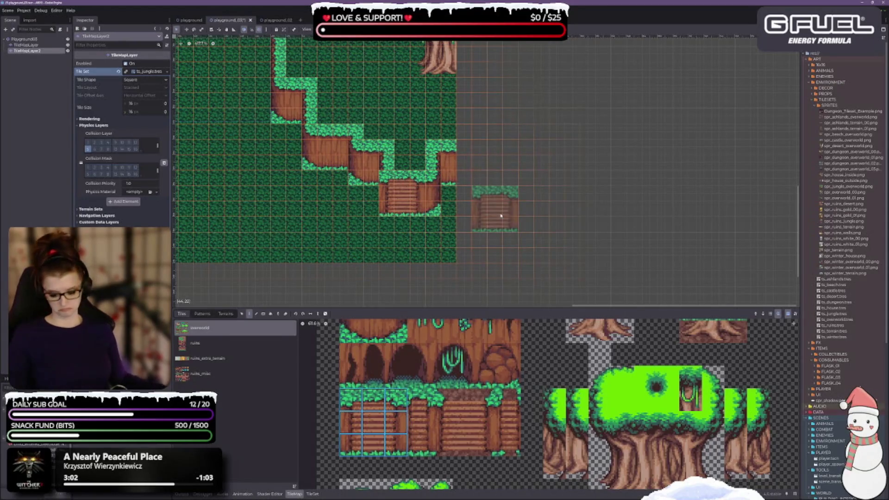
pyautogui.hotkey('ctrl', 'z')
pyautogui.click(401, 440)
pyautogui.moveTo(351, 399); pyautogui.dragTo(350, 446)
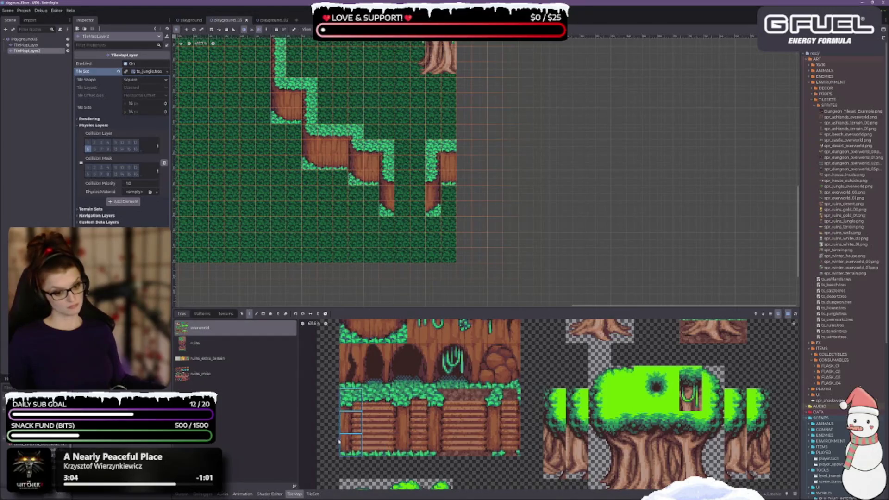
pyautogui.click(387, 193)
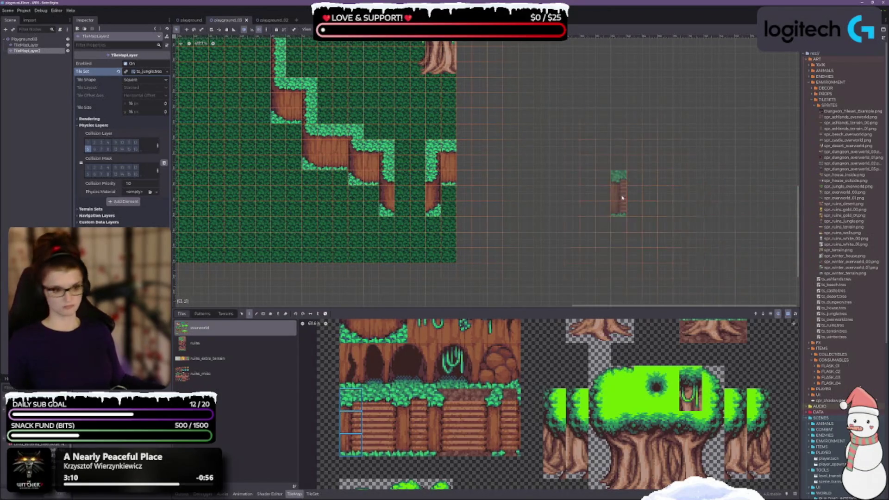
pyautogui.click(387, 208)
pyautogui.hotkey('ctrl', 'z')
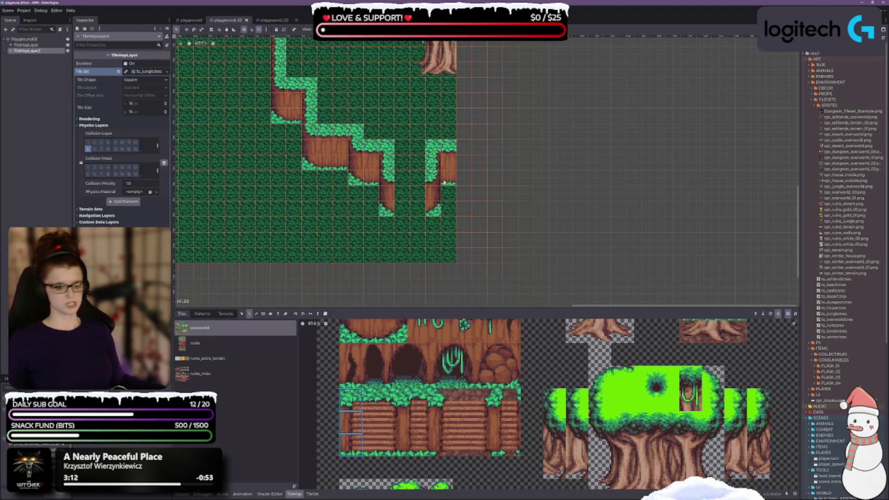
pyautogui.click(397, 190)
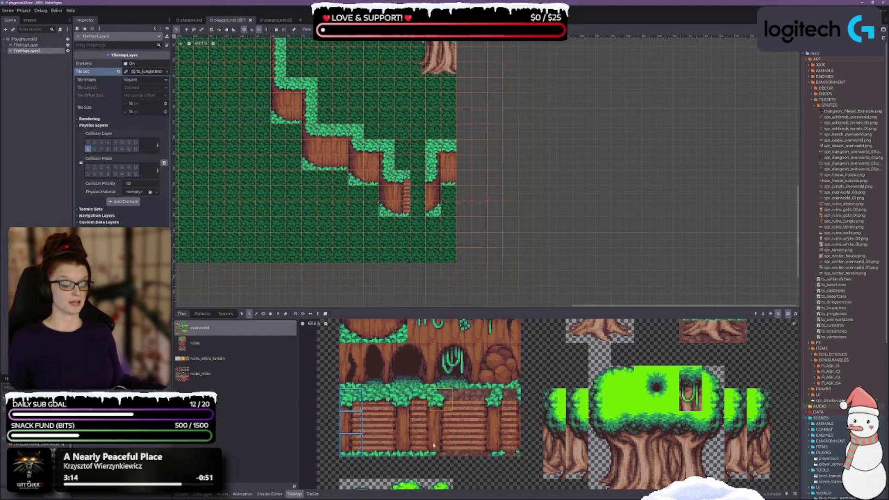
# Add a two-by-three wooden stair block with its right edge column, then save
pyautogui.moveTo(373, 398)
pyautogui.mouseDown()
pyautogui.moveTo(376, 431)
pyautogui.moveTo(398, 447)
pyautogui.mouseUp()
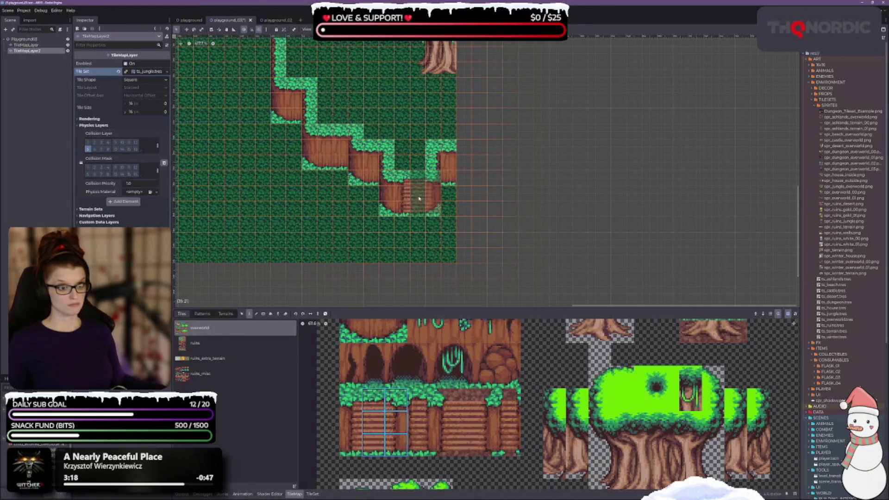
pyautogui.click(436, 201)
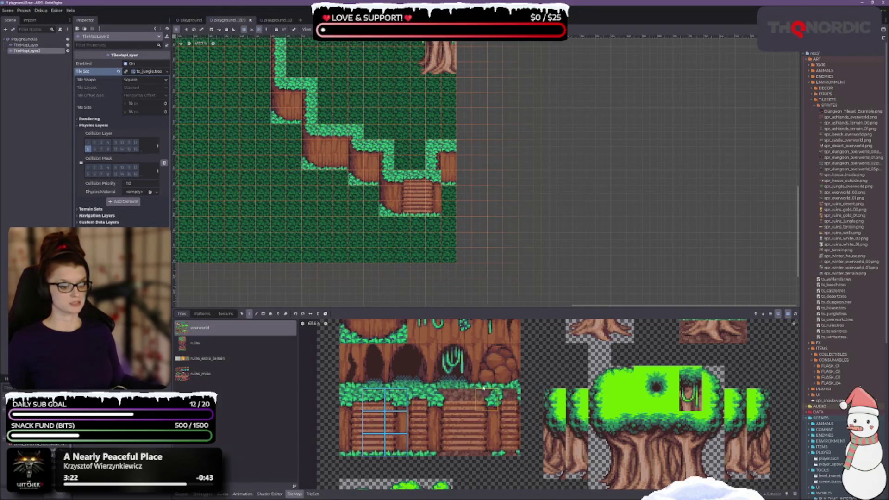
pyautogui.scroll(-2, 484, 388)
pyautogui.moveTo(403, 374); pyautogui.dragTo(403, 410)
pyautogui.click(444, 198)
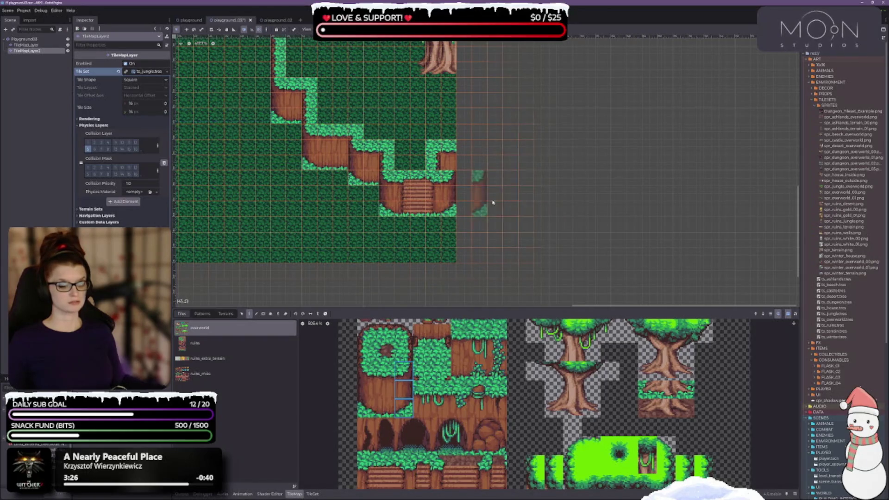
pyautogui.click(403, 352)
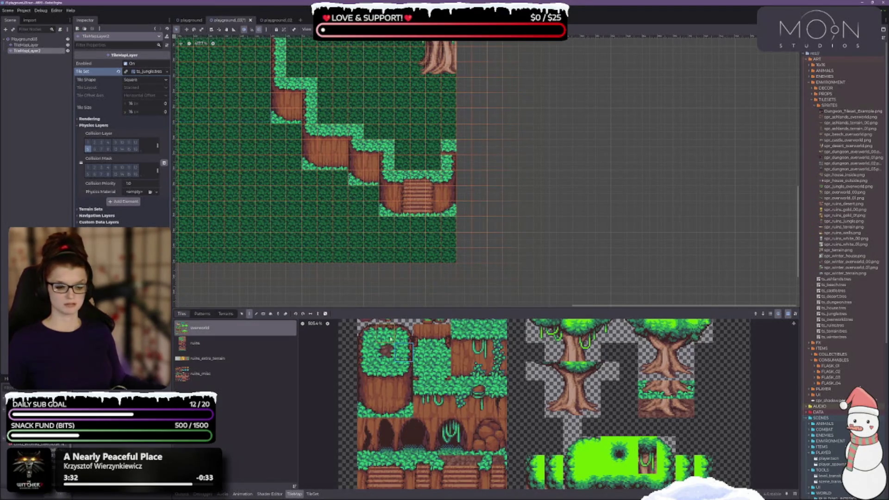
pyautogui.click(448, 375)
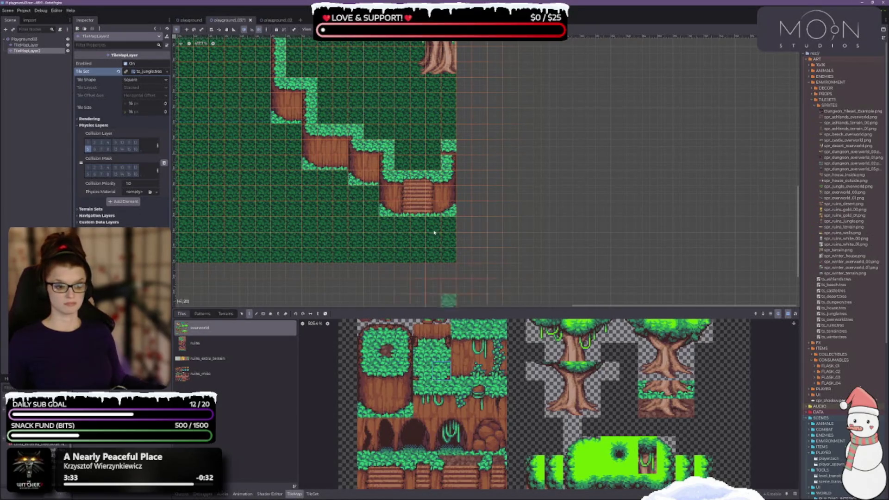
pyautogui.hotkey('ctrl', 's')
pyautogui.scroll(-3, 532, 302)
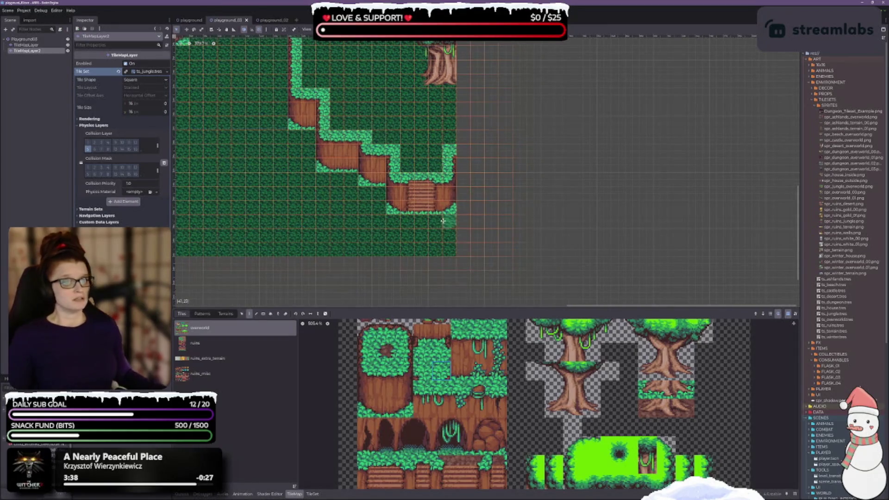
pyautogui.scroll(-2, 641, 184)
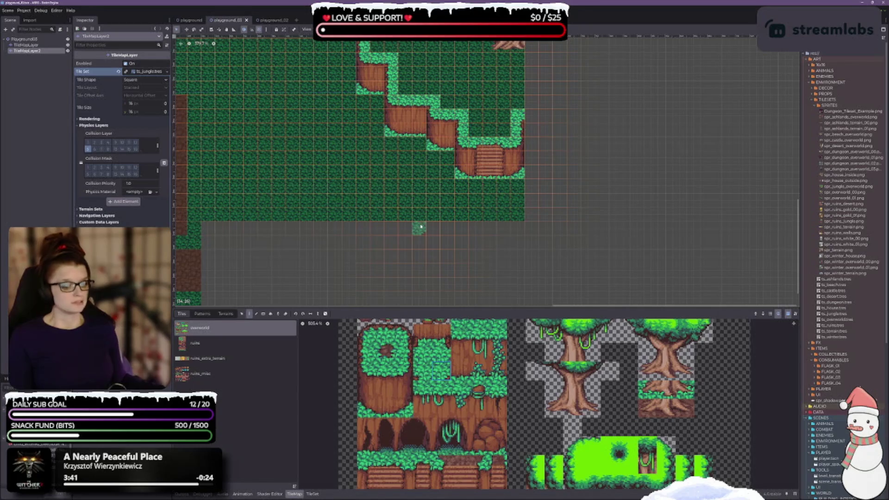
pyautogui.scroll(-3, 450, 339)
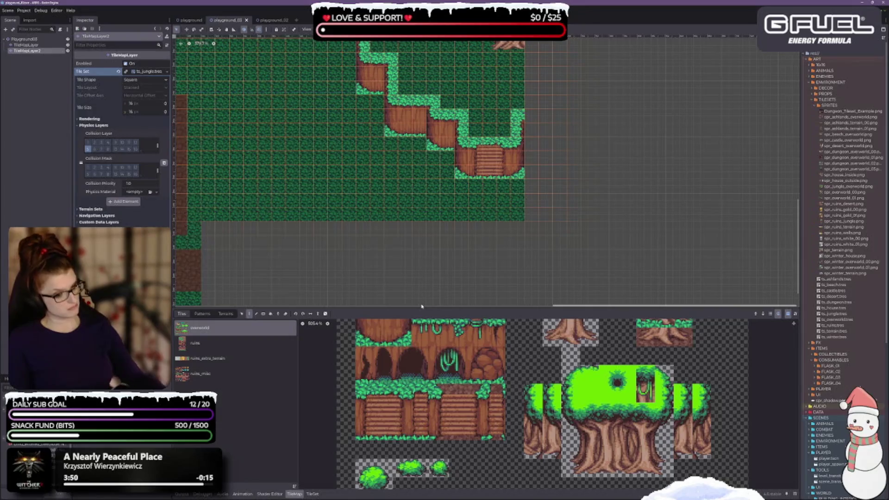
pyautogui.scroll(3, 348, 242)
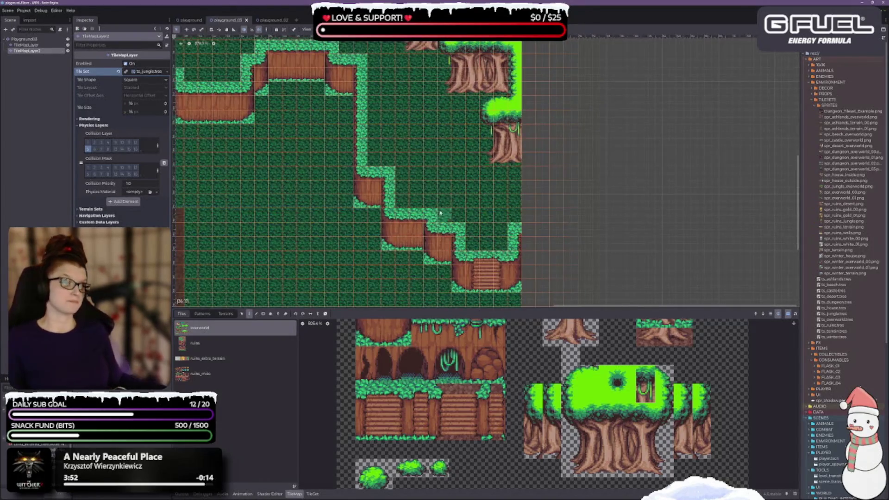
pyautogui.scroll(-3, 397, 97)
pyautogui.hscroll(-5, 474, 220)
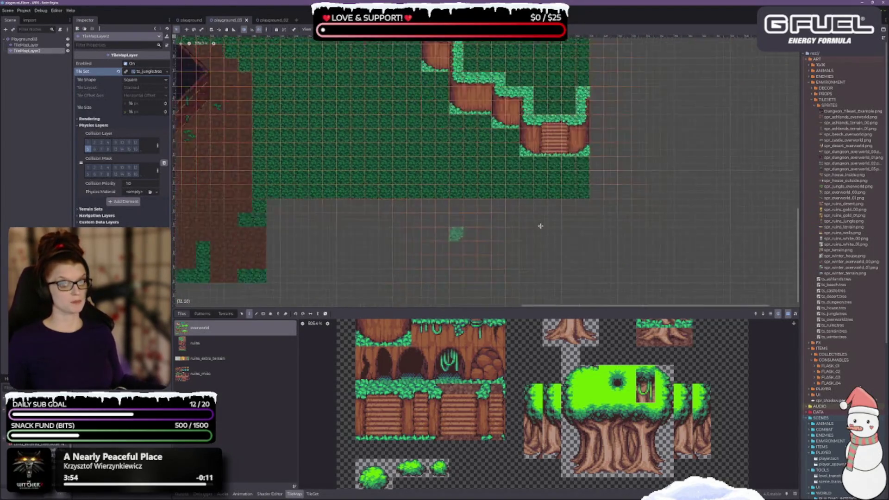
pyautogui.scroll(-1, 463, 203)
pyautogui.scroll(-2, 446, 185)
pyautogui.scroll(-2, 389, 193)
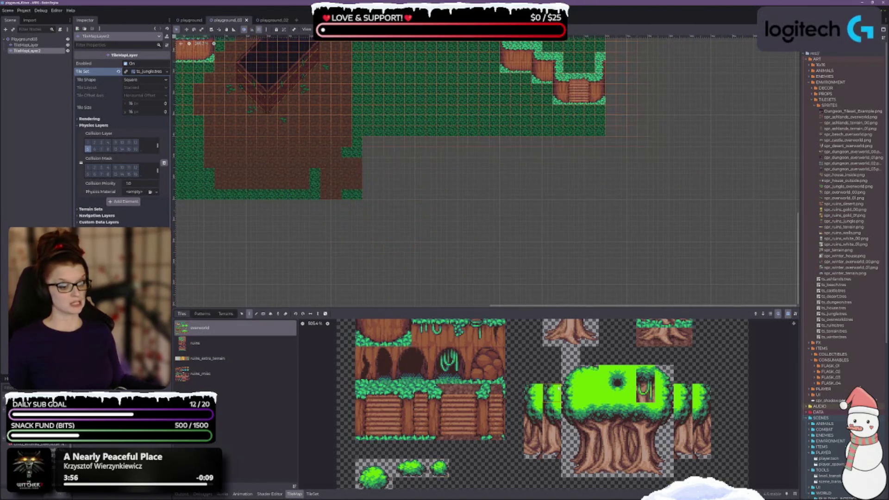
pyautogui.scroll(-2, 494, 401)
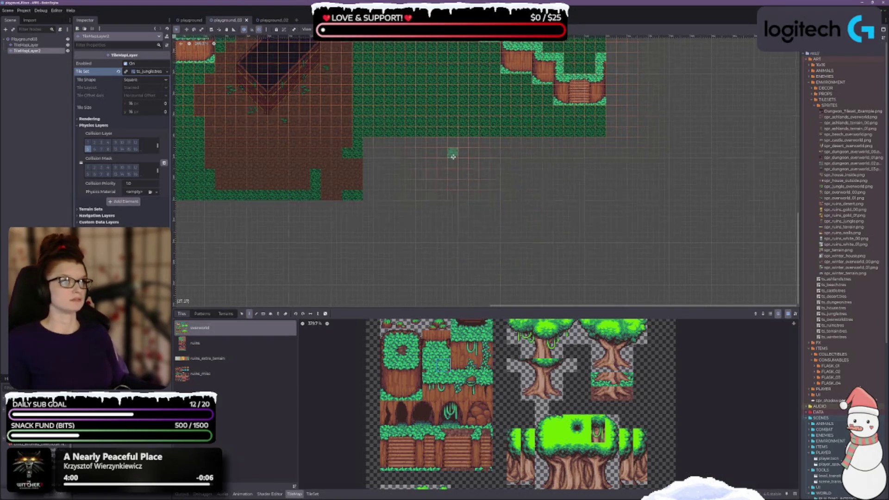
pyautogui.scroll(5, 452, 152)
pyautogui.scroll(-3, 328, 198)
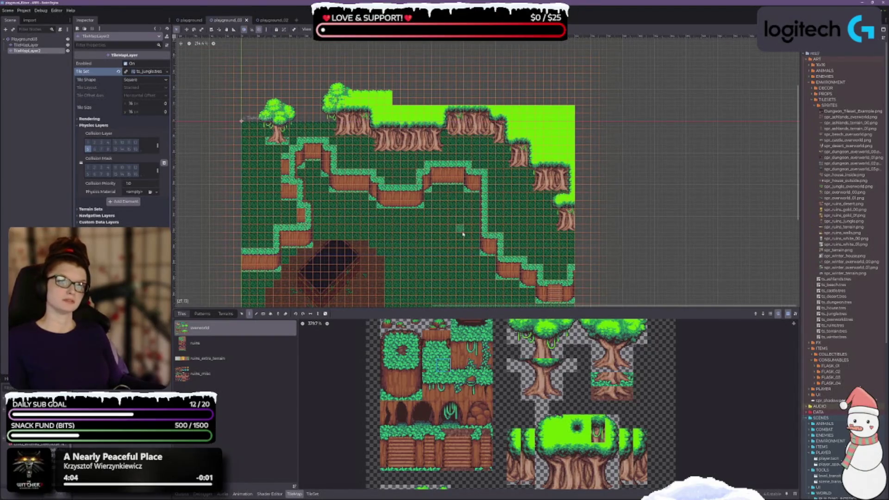
pyautogui.scroll(3, 312, 131)
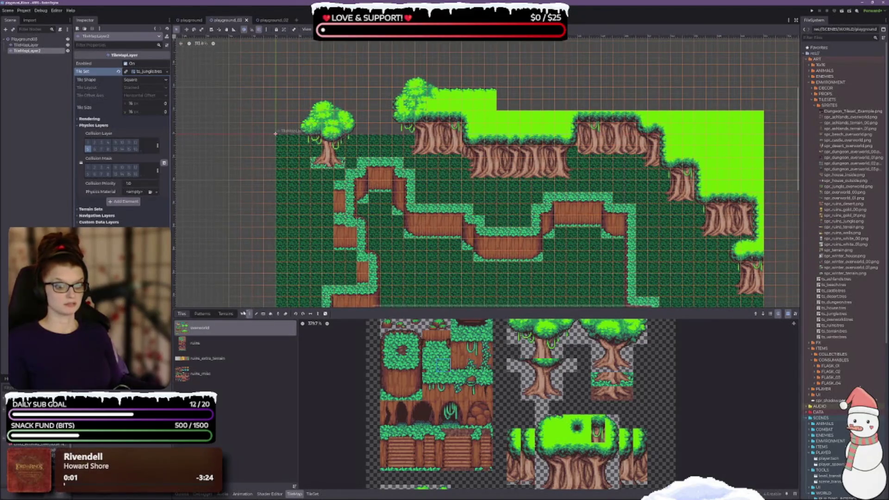
pyautogui.scroll(2, 369, 149)
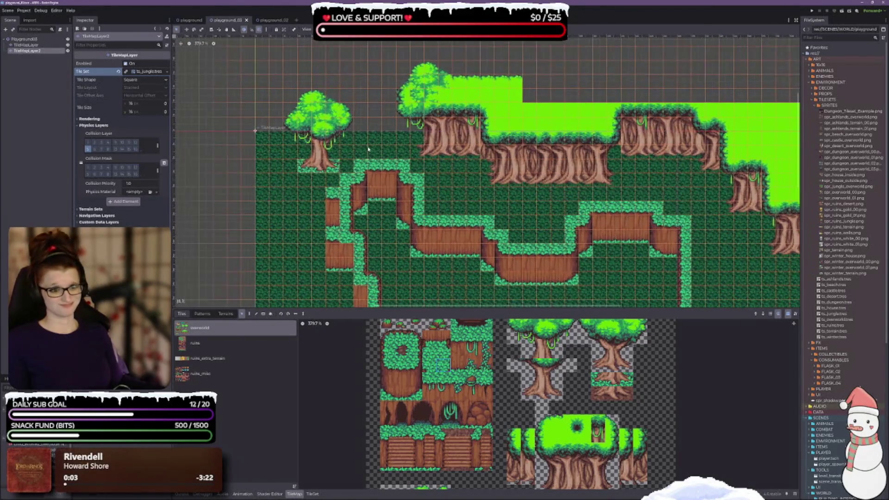
# Select the existing tree's tiles and stamp a copy onto the lower ground
pyautogui.moveTo(291, 98)
pyautogui.mouseDown()
pyautogui.moveTo(296, 130)
pyautogui.moveTo(329, 165)
pyautogui.mouseUp()
pyautogui.moveTo(350, 113); pyautogui.dragTo(347, 141)
pyautogui.scroll(-3, 425, 249)
pyautogui.scroll(-1, 476, 214)
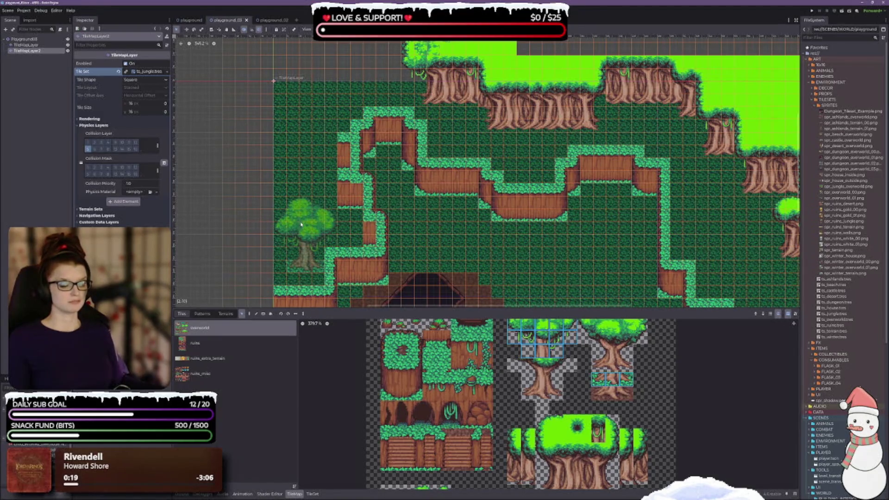
pyautogui.click(304, 239)
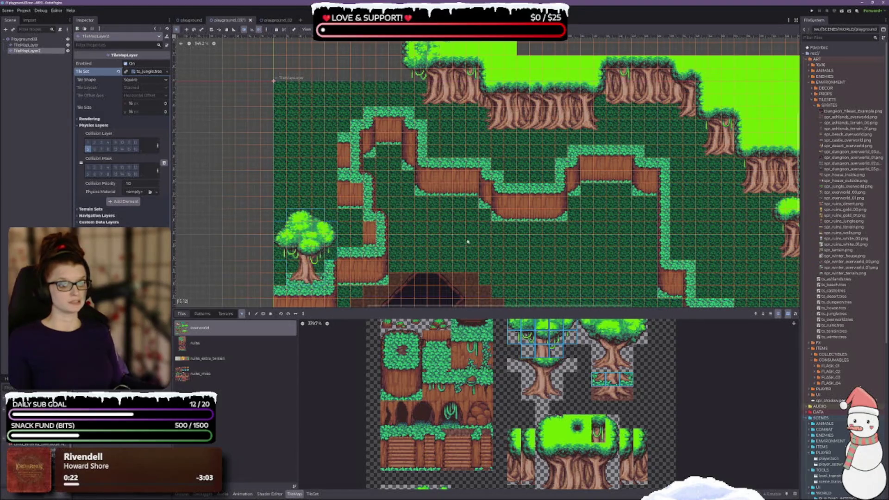
pyautogui.moveTo(468, 241); pyautogui.dragTo(451, 162)
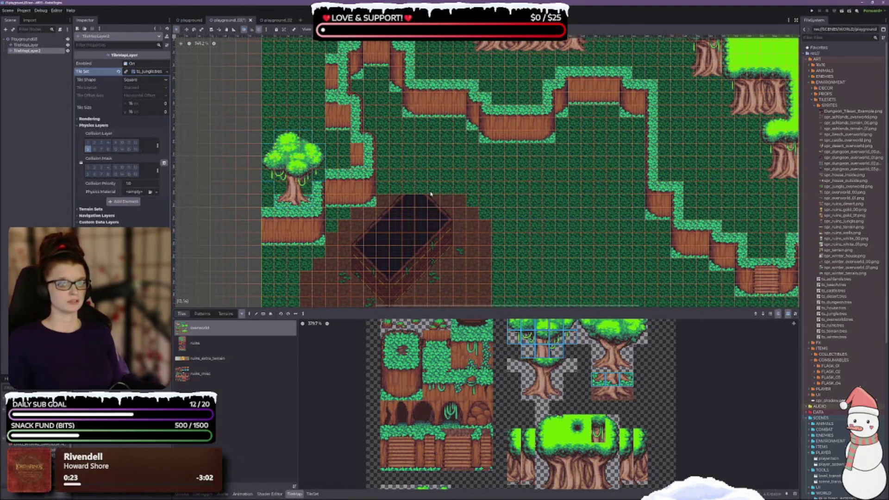
pyautogui.scroll(2, 431, 194)
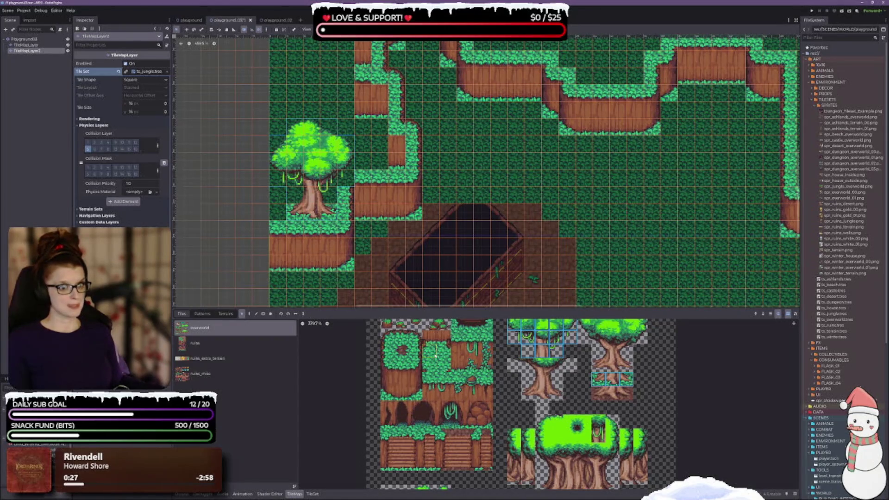
pyautogui.click(441, 369)
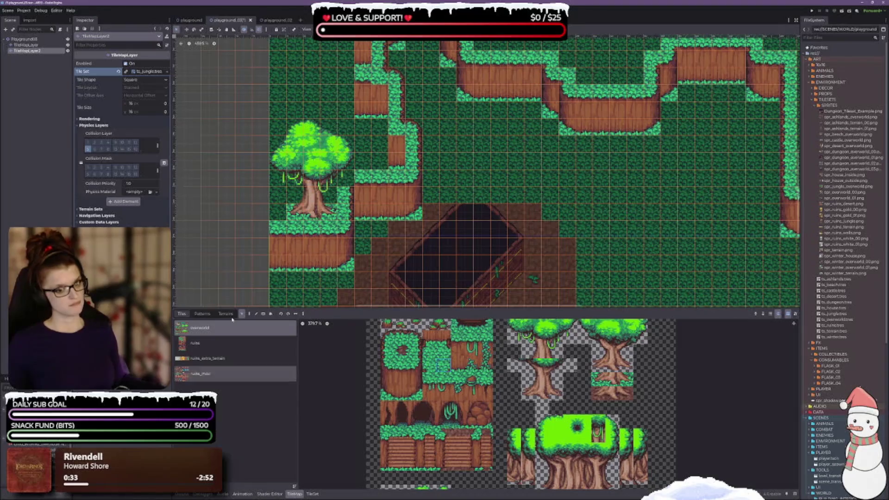
# Reselect the new tree down to its trunk and move it about three tiles up and right
pyautogui.moveTo(283, 131)
pyautogui.mouseDown()
pyautogui.moveTo(334, 149)
pyautogui.moveTo(337, 189)
pyautogui.moveTo(354, 219)
pyautogui.moveTo(337, 204)
pyautogui.mouseUp()
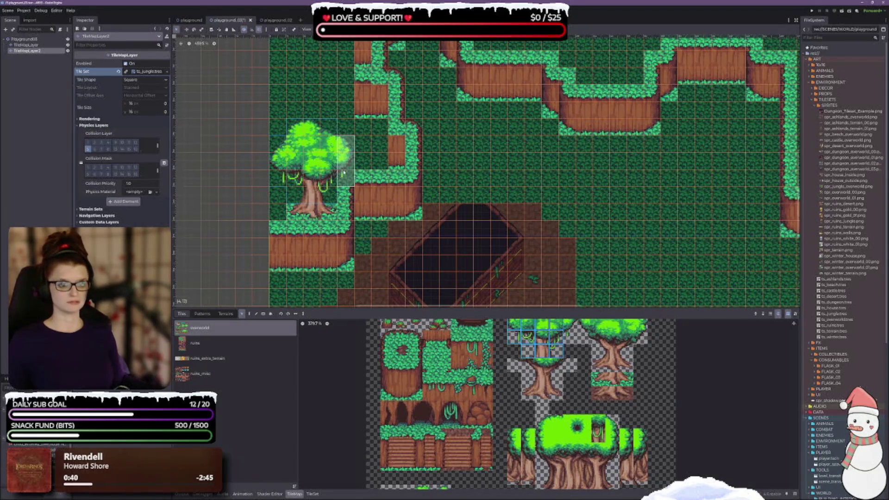
pyautogui.scroll(5, 438, 234)
pyautogui.scroll(-1, 382, 225)
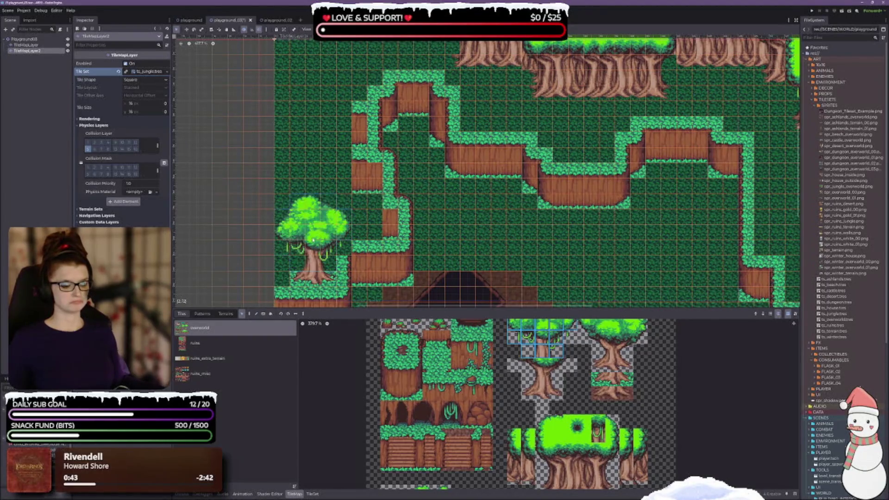
pyautogui.moveTo(296, 279); pyautogui.dragTo(333, 279)
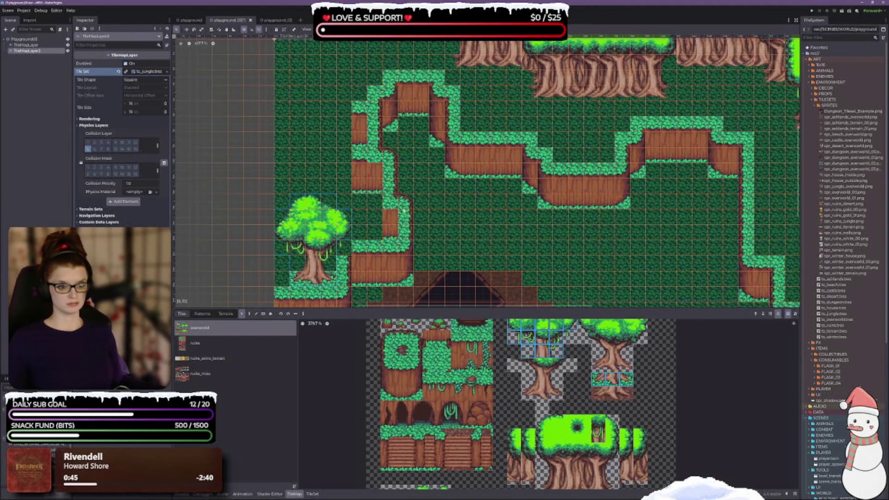
pyautogui.moveTo(322, 229)
pyautogui.mouseDown()
pyautogui.moveTo(322, 208)
pyautogui.moveTo(344, 244)
pyautogui.mouseUp()
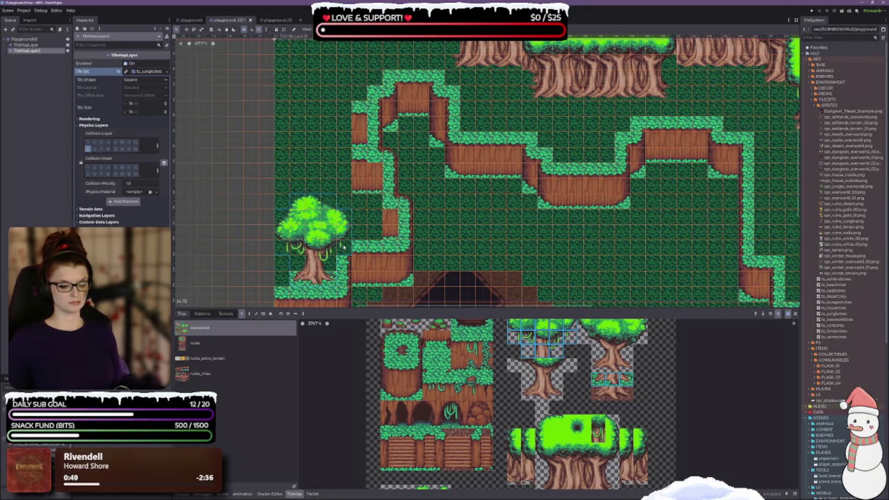
pyautogui.moveTo(318, 247)
pyautogui.mouseDown()
pyautogui.moveTo(324, 190)
pyautogui.moveTo(352, 194)
pyautogui.moveTo(319, 192)
pyautogui.moveTo(327, 82)
pyautogui.moveTo(348, 110)
pyautogui.moveTo(345, 80)
pyautogui.moveTo(324, 80)
pyautogui.moveTo(318, 199)
pyautogui.moveTo(320, 136)
pyautogui.moveTo(319, 149)
pyautogui.moveTo(421, 171)
pyautogui.moveTo(368, 100)
pyautogui.moveTo(405, 143)
pyautogui.moveTo(479, 150)
pyautogui.moveTo(424, 232)
pyautogui.moveTo(453, 204)
pyautogui.moveTo(369, 159)
pyautogui.moveTo(528, 83)
pyautogui.moveTo(454, 127)
pyautogui.moveTo(440, 149)
pyautogui.moveTo(460, 148)
pyautogui.moveTo(492, 259)
pyautogui.mouseUp()
pyautogui.scroll(3, 458, 141)
# Nudge the copied tree up-left beside the right-hand cliff and save playground_03
pyautogui.scroll(-2, 460, 148)
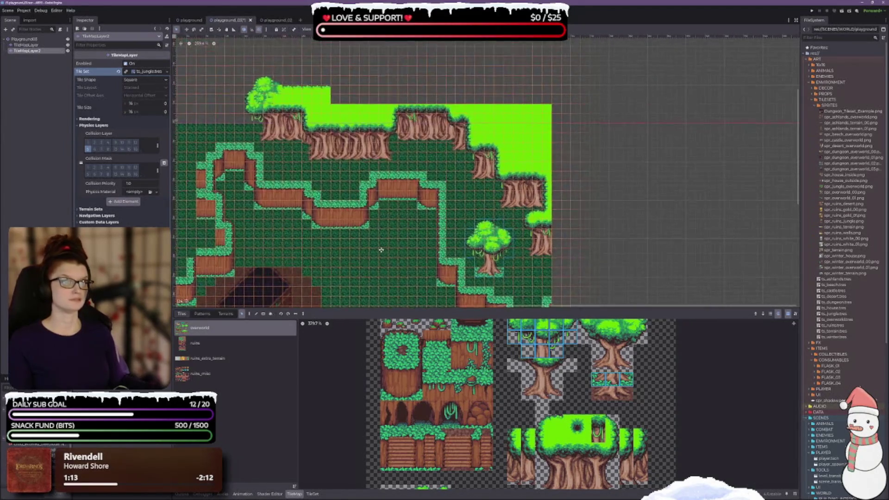
pyautogui.moveTo(380, 250); pyautogui.dragTo(380, 210)
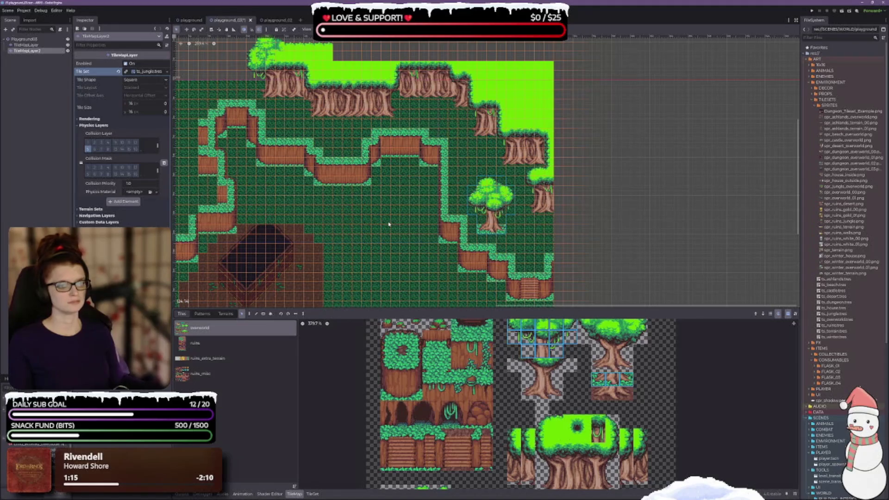
pyautogui.moveTo(489, 210)
pyautogui.mouseDown()
pyautogui.moveTo(469, 153)
pyautogui.moveTo(474, 160)
pyautogui.mouseUp()
pyautogui.hotkey('ctrl', 's')
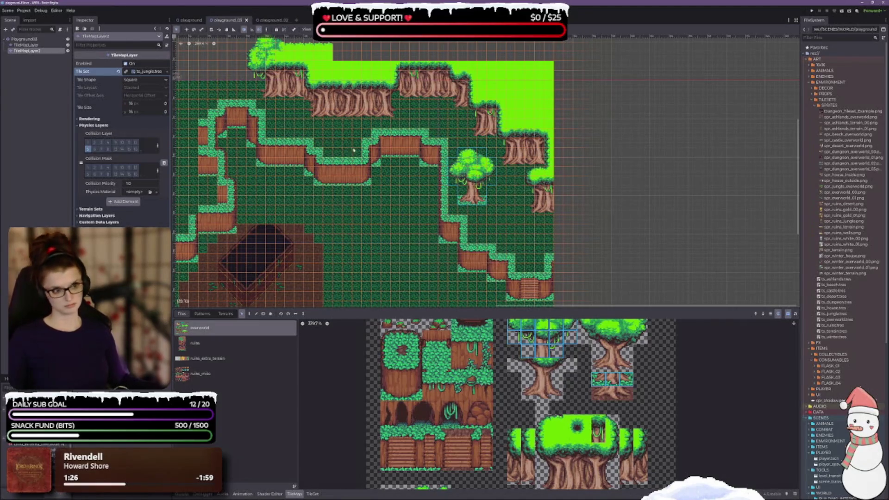
pyautogui.moveTo(361, 162); pyautogui.dragTo(427, 143)
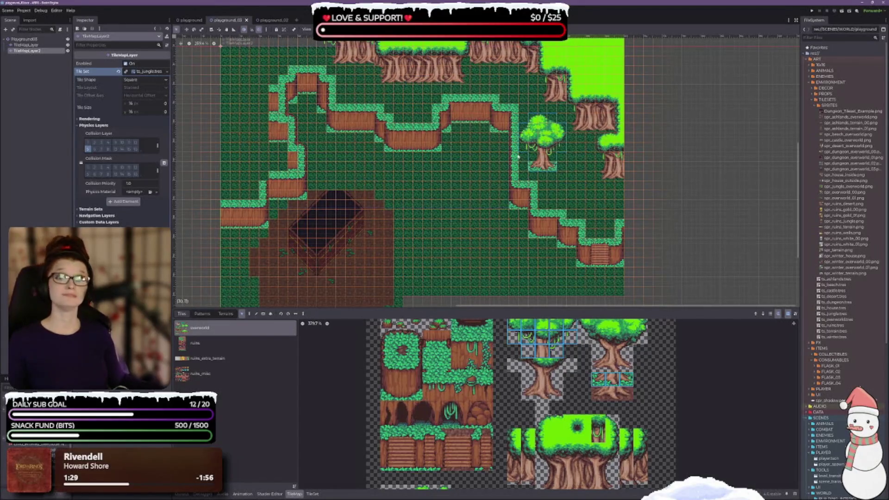
pyautogui.scroll(5, 436, 234)
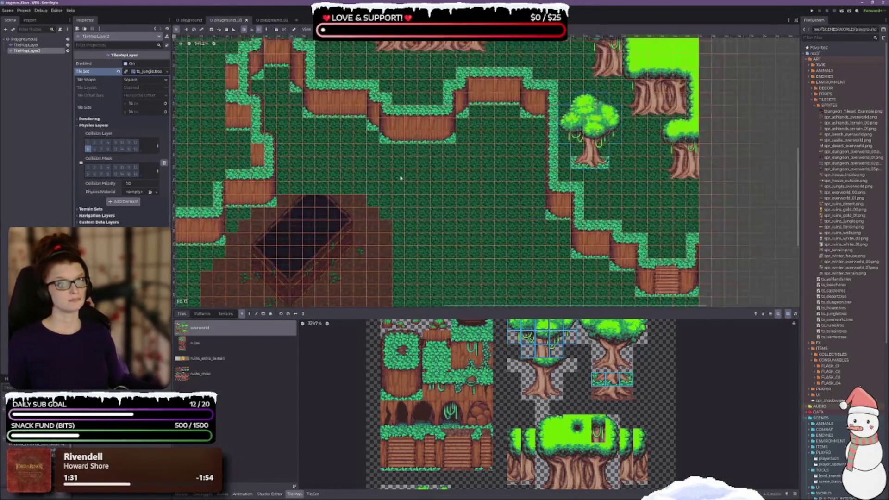
pyautogui.scroll(2, 295, 146)
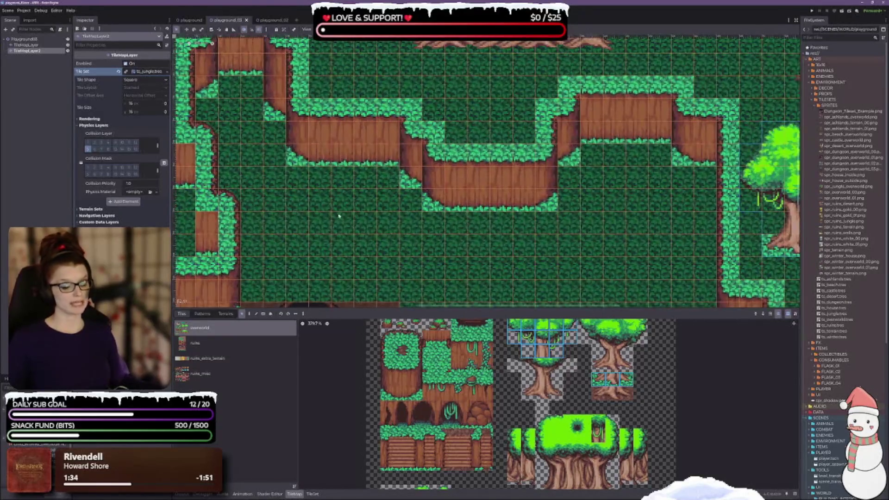
pyautogui.scroll(1, 420, 416)
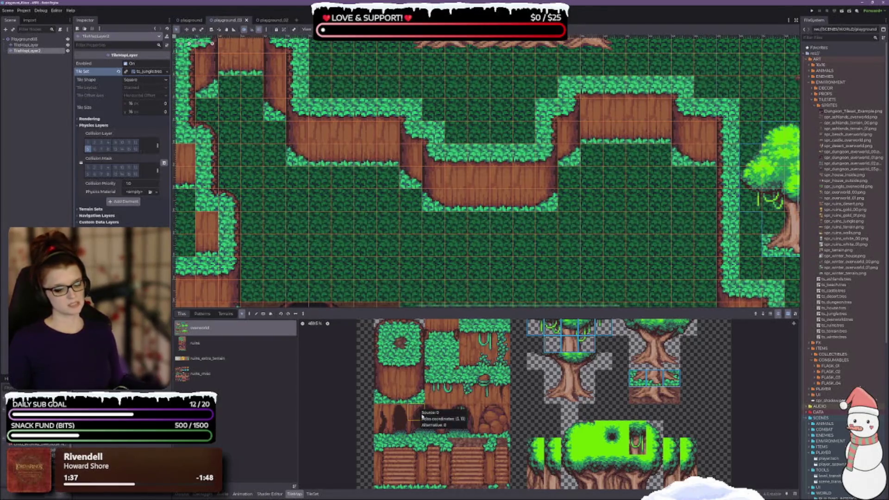
# Paint the 2x2 vine doorway tiles into the central ledge's cliff face
pyautogui.click(452, 413)
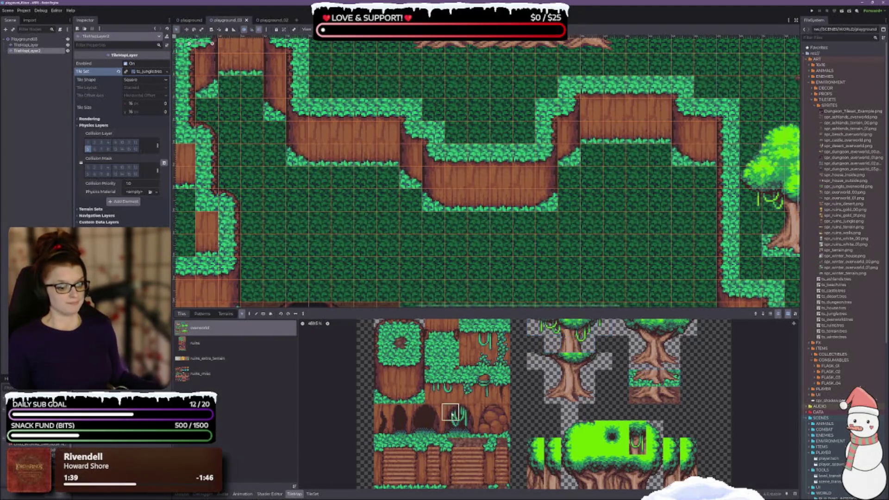
pyautogui.moveTo(457, 428); pyautogui.dragTo(468, 430)
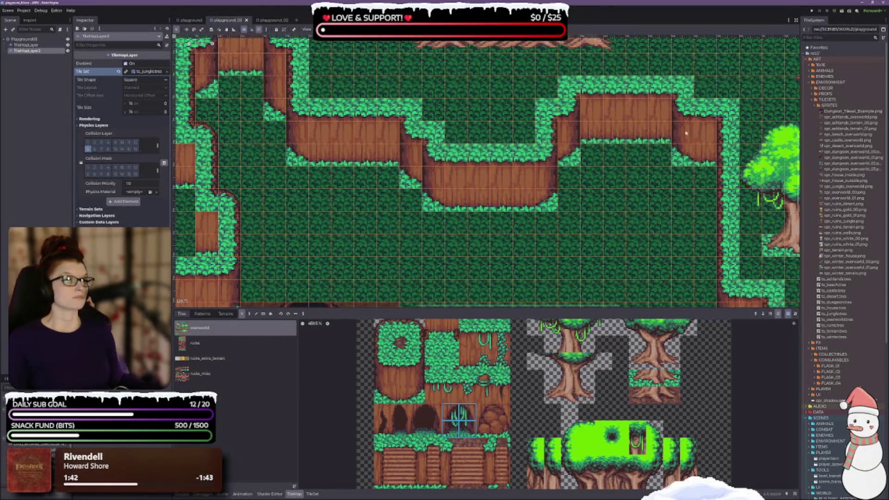
pyautogui.moveTo(641, 211); pyautogui.dragTo(481, 172)
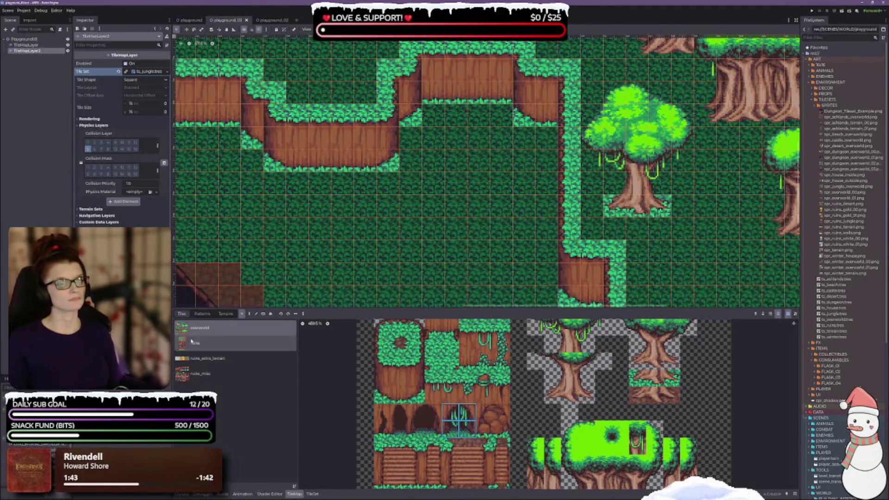
pyautogui.click(249, 315)
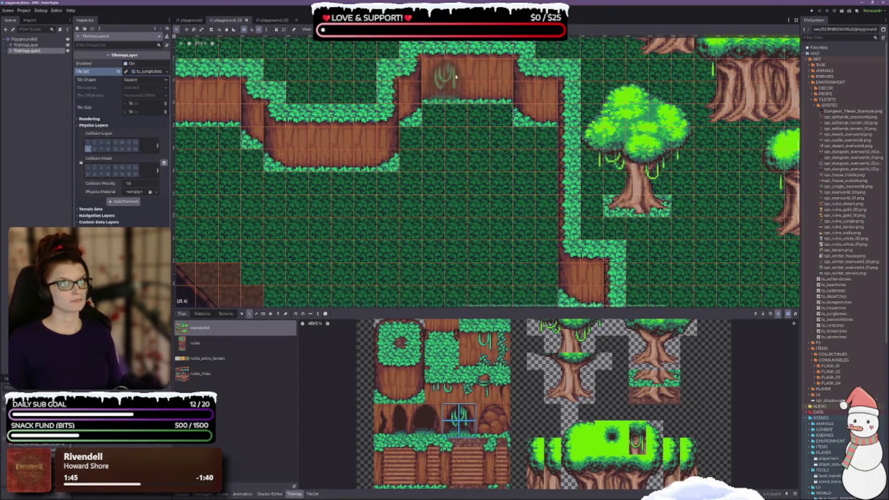
pyautogui.click(456, 77)
pyautogui.scroll(3, 492, 169)
pyautogui.scroll(-1, 439, 253)
pyautogui.scroll(-2, 495, 171)
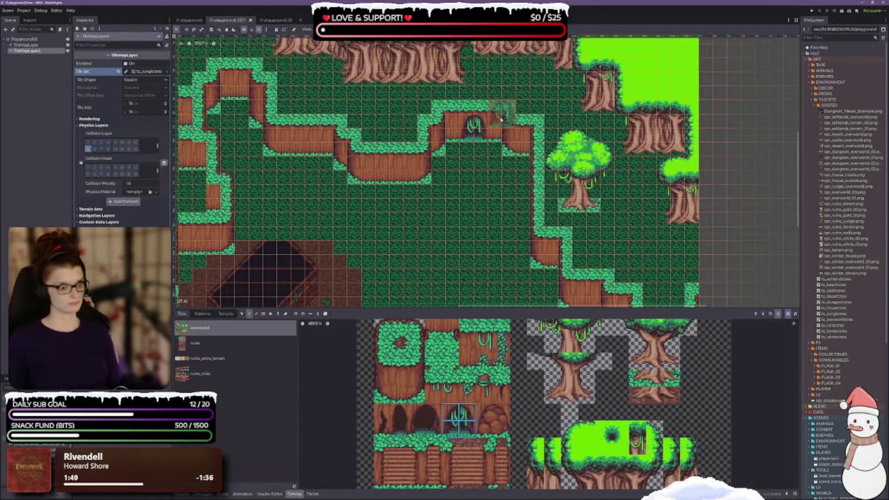
pyautogui.scroll(-1, 547, 235)
pyautogui.scroll(-3, 548, 235)
pyautogui.scroll(3, 417, 203)
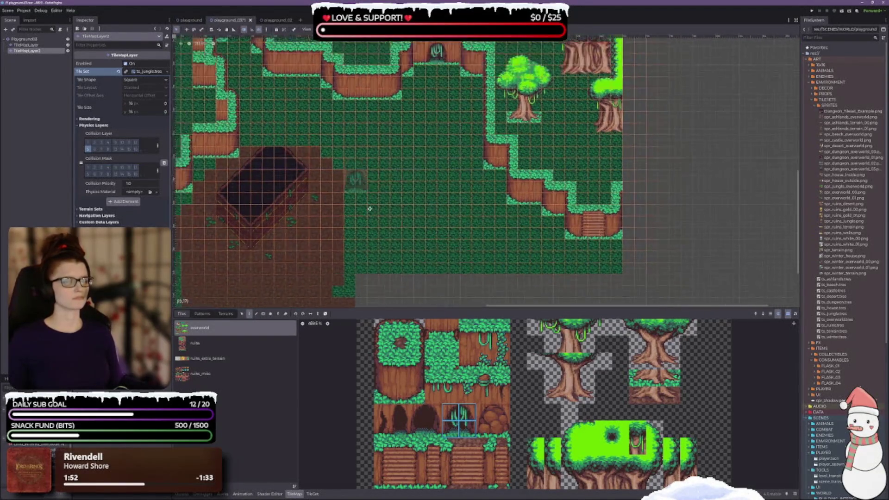
pyautogui.hscroll(-5, 407, 185)
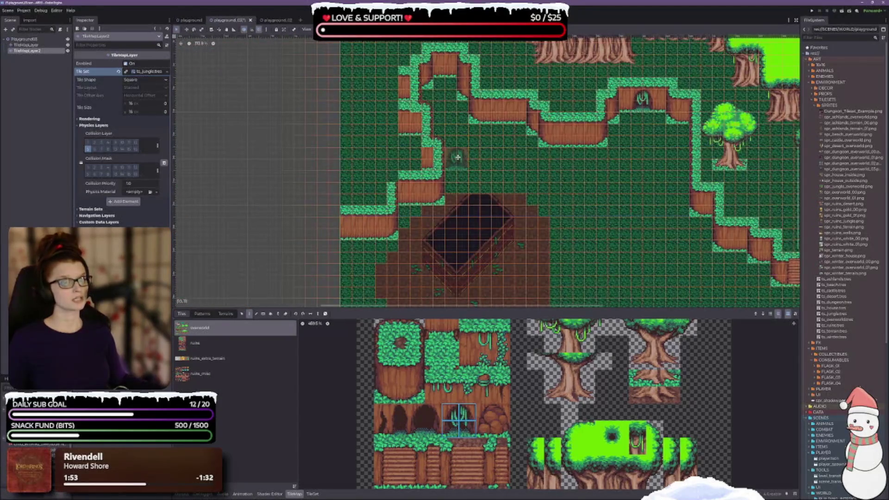
pyautogui.scroll(-3, 444, 120)
pyautogui.scroll(1, 448, 94)
pyautogui.click(451, 358)
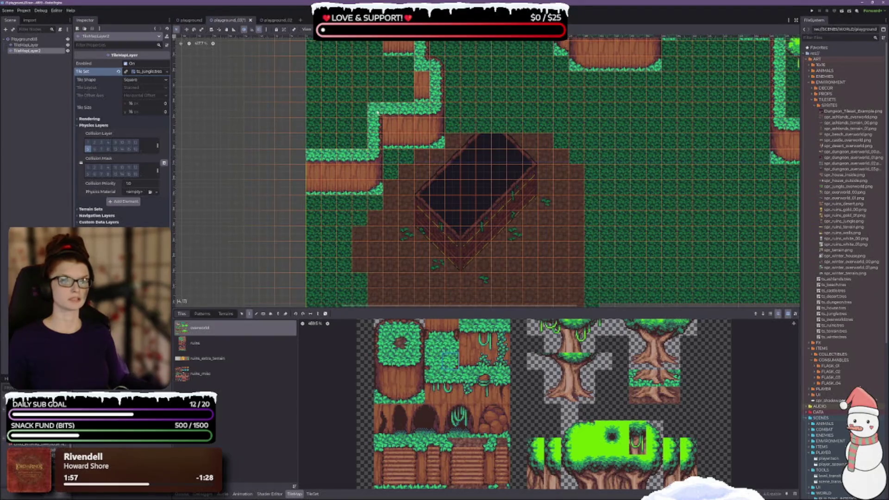
# Place a plain cave doorway tile on the left cliff wall
pyautogui.click(422, 414)
pyautogui.moveTo(661, 159); pyautogui.dragTo(576, 282)
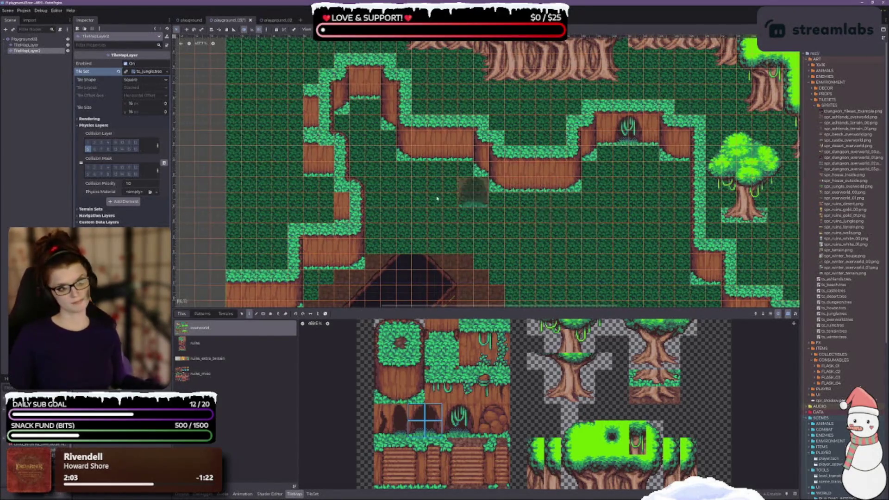
pyautogui.moveTo(495, 281); pyautogui.dragTo(508, 159)
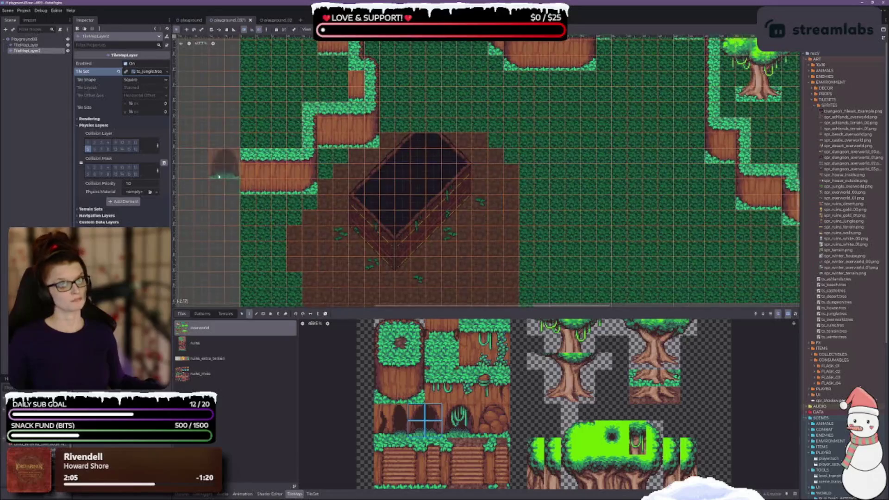
pyautogui.click(334, 132)
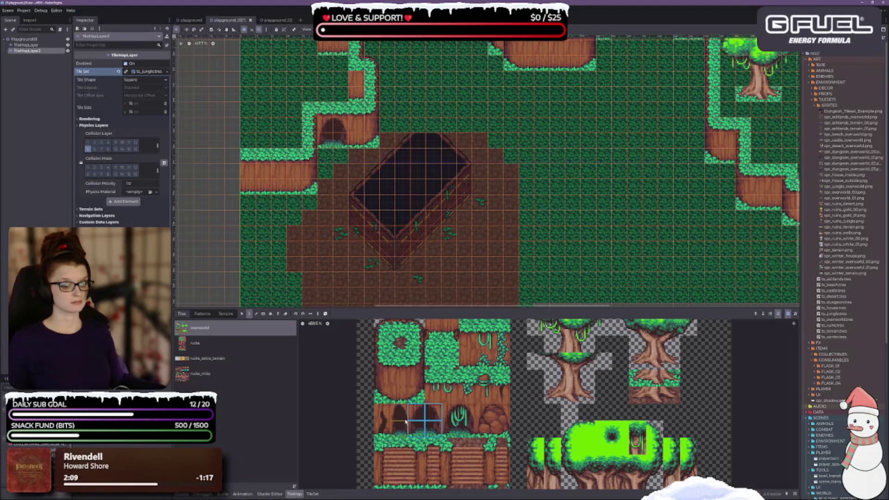
# Paint a 2x2 block of cliff and grass tiles below the existing cliff step
pyautogui.moveTo(381, 412); pyautogui.dragTo(382, 430)
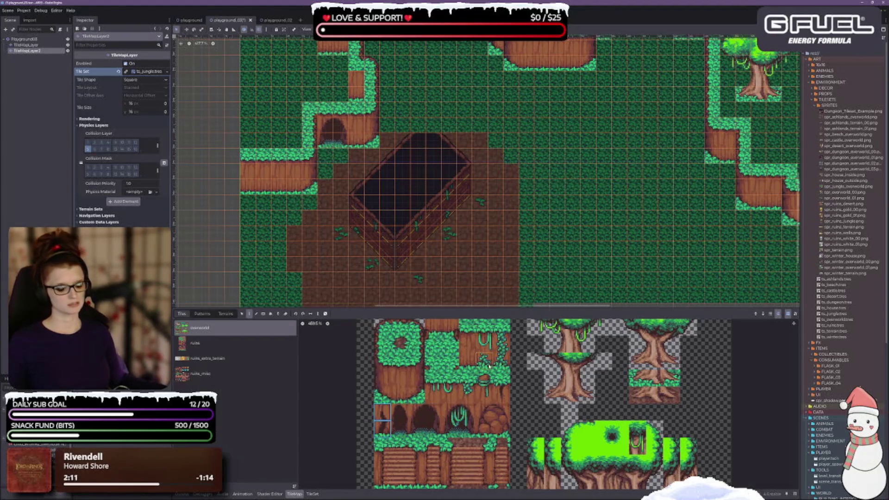
pyautogui.scroll(5, 501, 162)
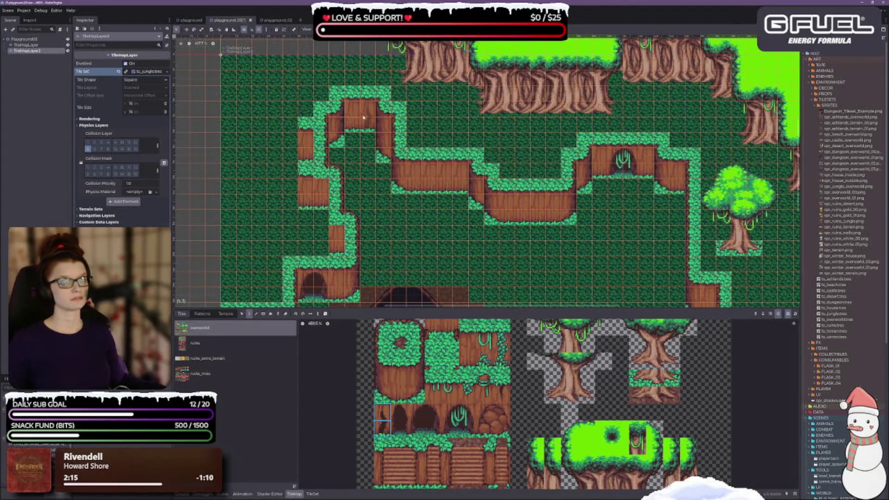
pyautogui.moveTo(476, 220); pyautogui.dragTo(441, 177)
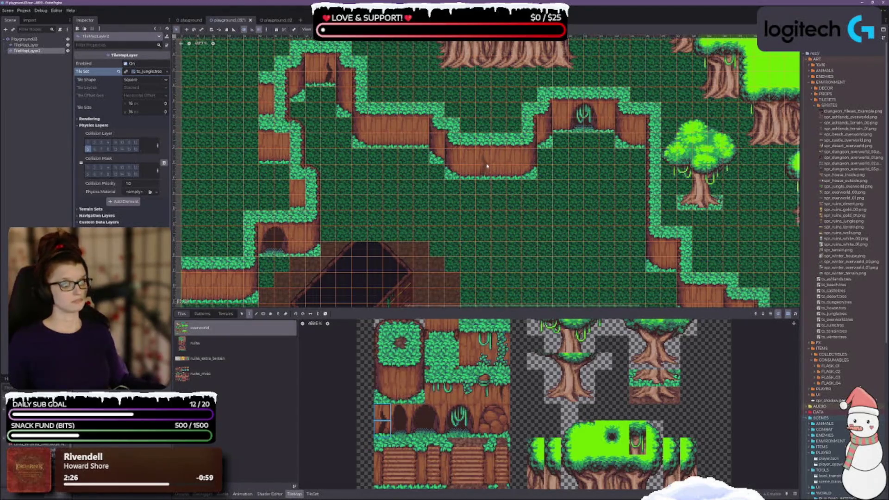
pyautogui.scroll(-3, 546, 191)
pyautogui.hscroll(5, 546, 191)
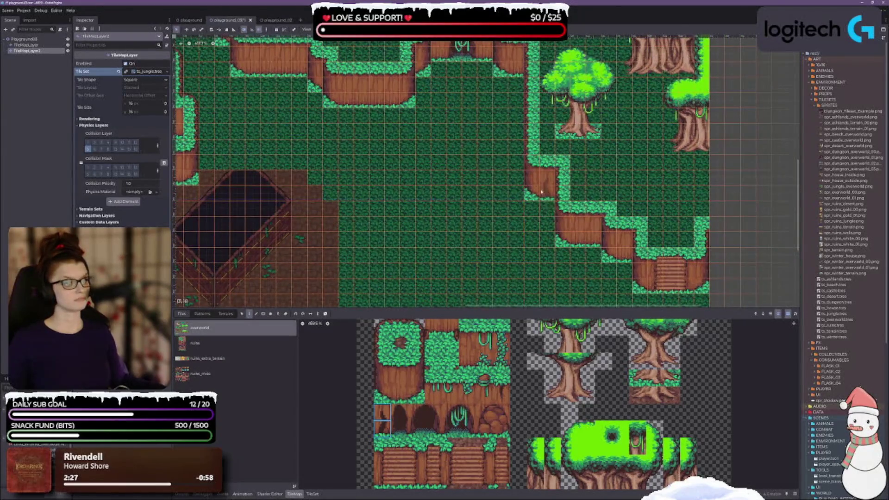
pyautogui.scroll(-1, 412, 143)
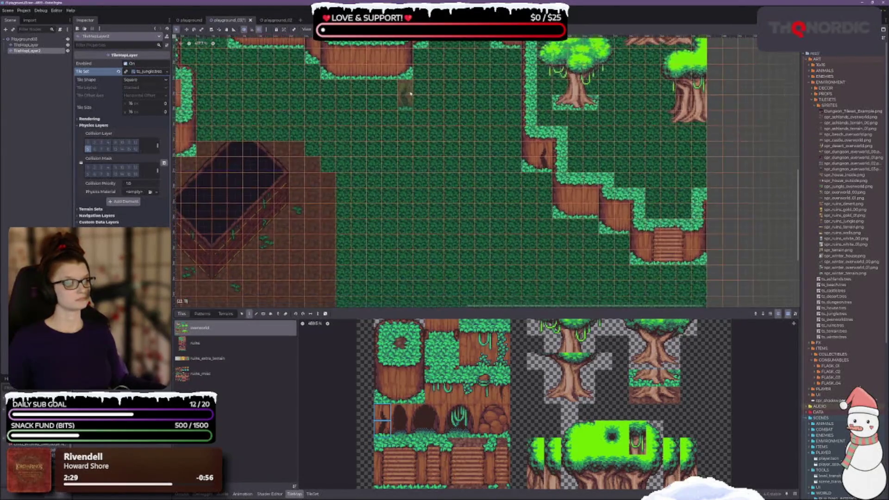
pyautogui.moveTo(490, 415); pyautogui.dragTo(503, 431)
pyautogui.click(602, 217)
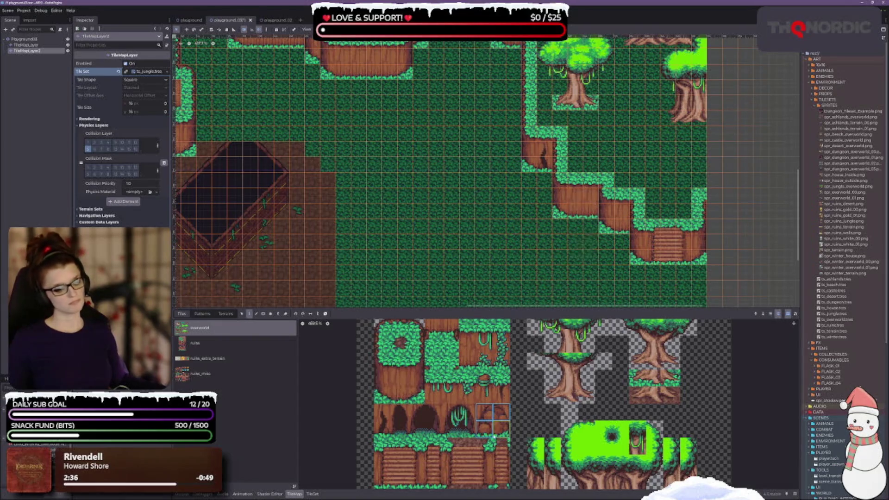
# Try other atlas picks, settling on a 2x2 grassy cliff tile block
pyautogui.click(432, 428)
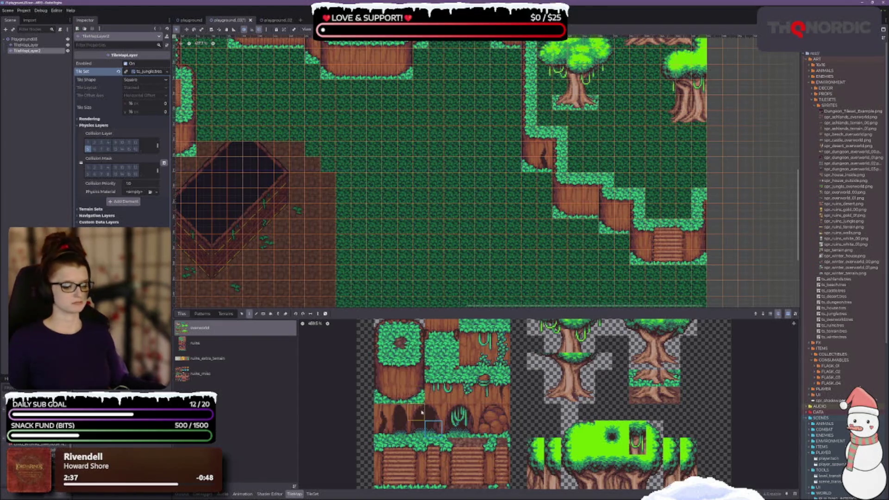
pyautogui.scroll(3, 410, 260)
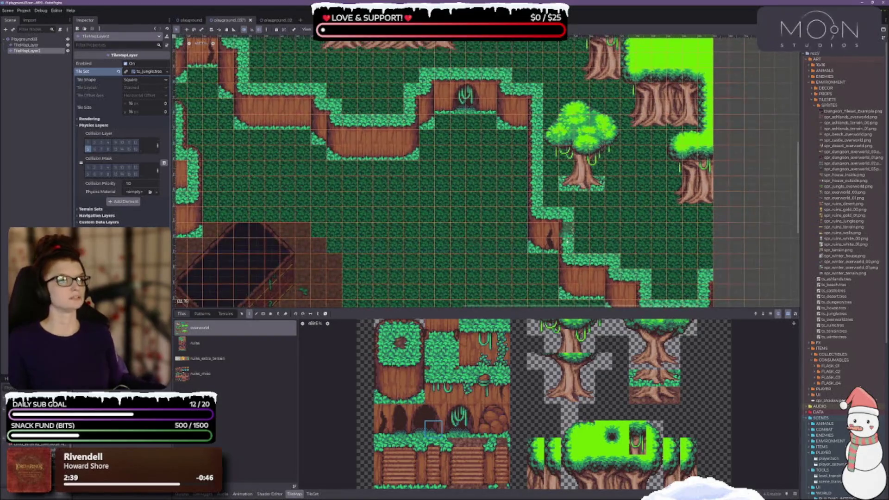
pyautogui.hscroll(-4, 377, 224)
pyautogui.scroll(-1, 429, 165)
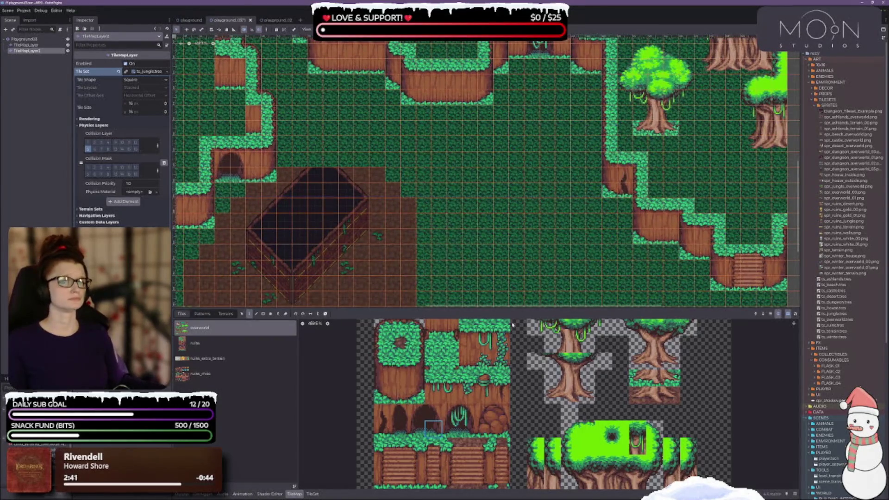
pyautogui.scroll(-2, 472, 356)
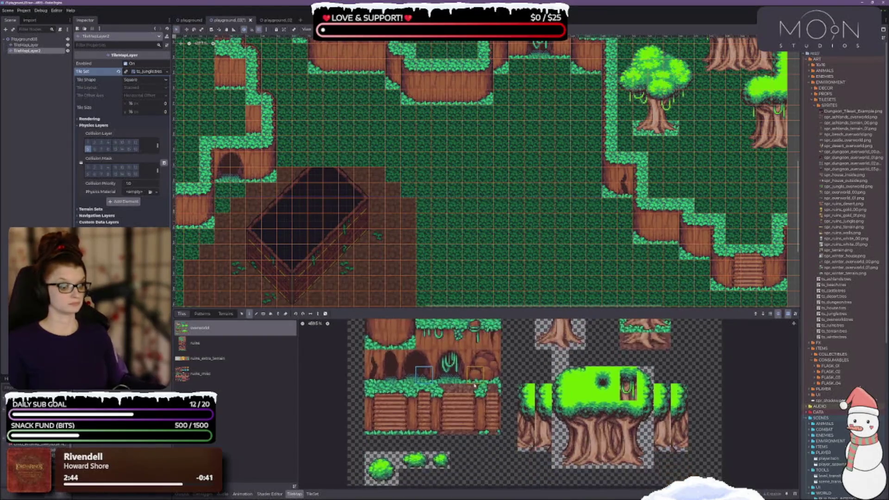
pyautogui.scroll(2, 463, 358)
pyautogui.scroll(2, 459, 359)
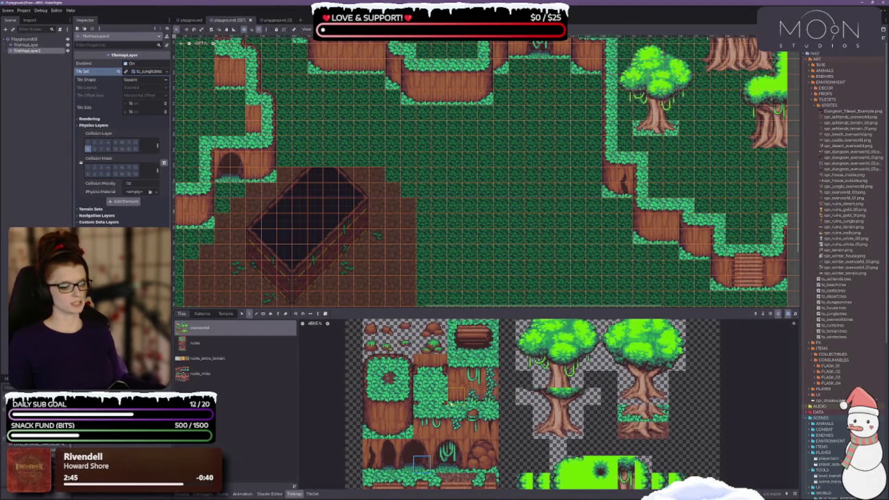
pyautogui.click(424, 419)
pyautogui.moveTo(419, 410)
pyautogui.mouseDown()
pyautogui.moveTo(421, 428)
pyautogui.moveTo(440, 431)
pyautogui.mouseUp()
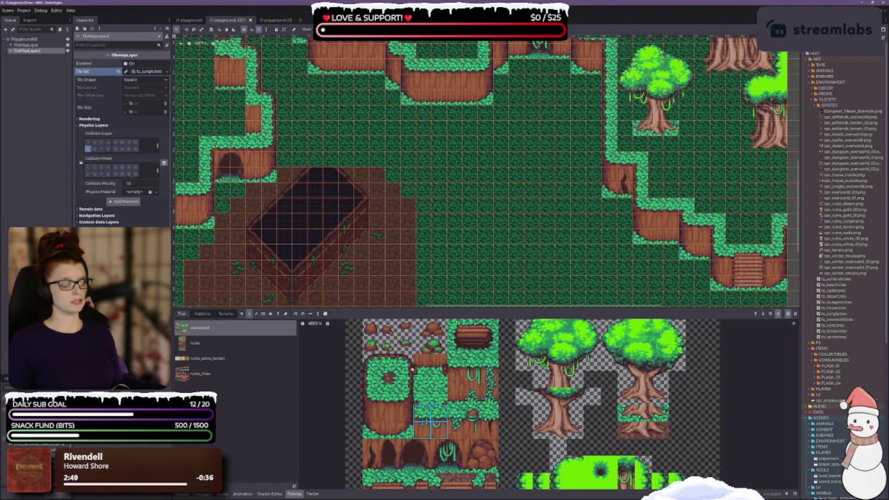
# With the stepped cliff and stairs in view, switch to a one-by-two cliff piece, then a vine tile
pyautogui.scroll(3, 442, 92)
pyautogui.scroll(1, 442, 119)
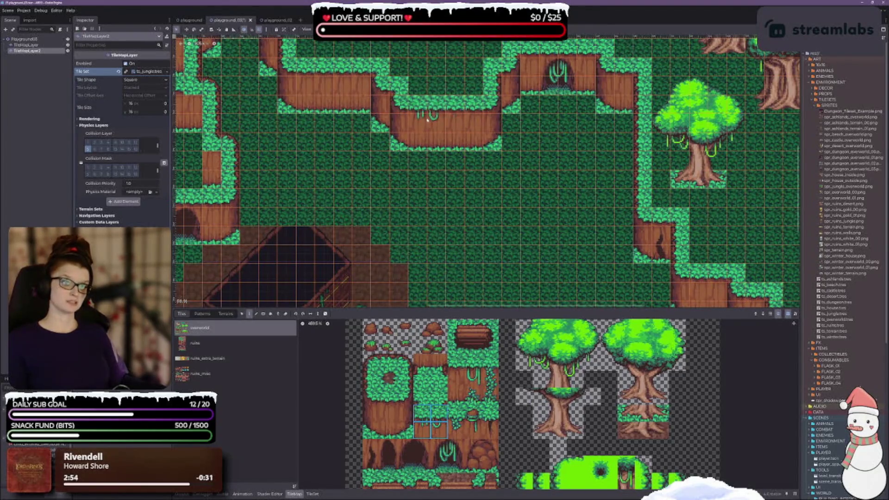
pyautogui.moveTo(565, 268); pyautogui.dragTo(437, 151)
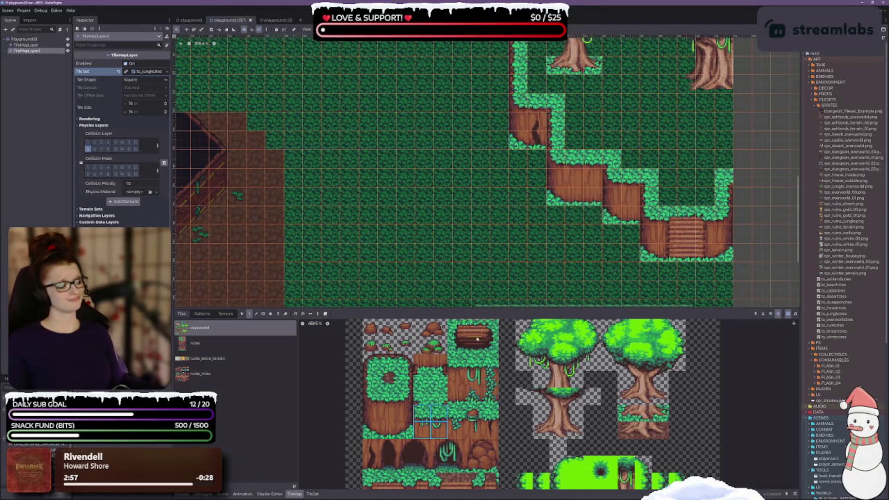
pyautogui.moveTo(437, 409); pyautogui.dragTo(437, 429)
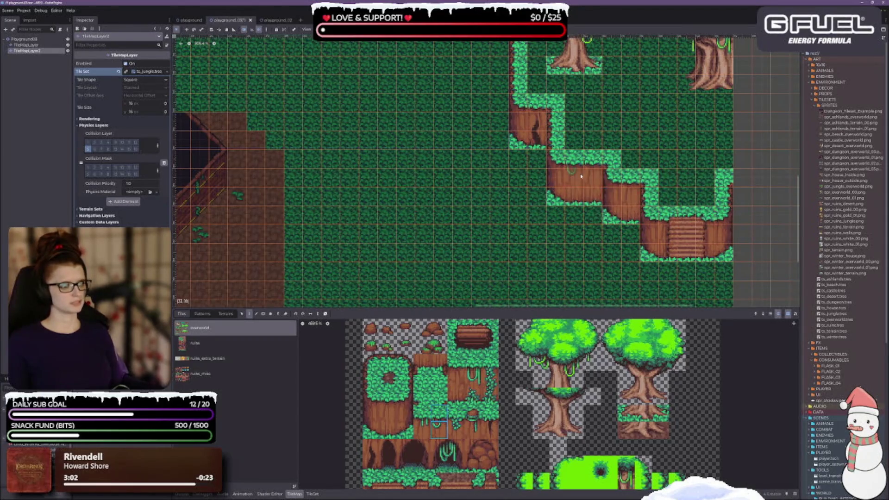
pyautogui.moveTo(421, 430); pyautogui.dragTo(421, 412)
pyautogui.hscroll(-10, 369, 270)
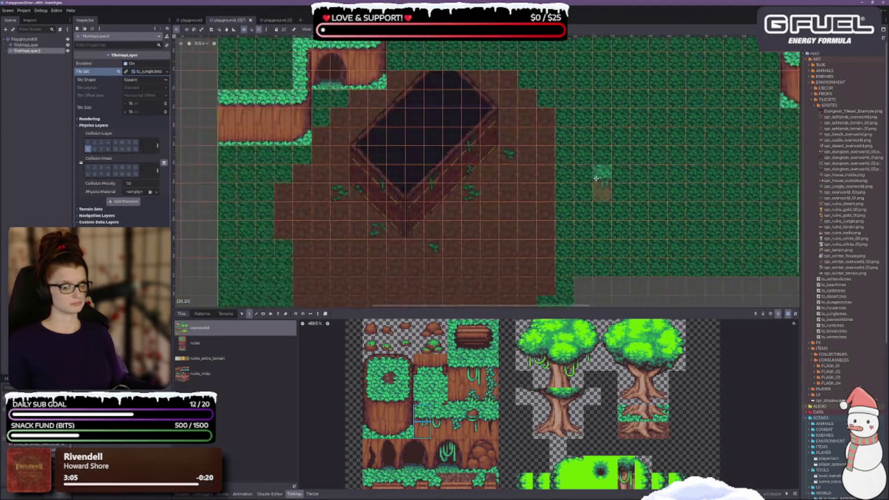
pyautogui.scroll(3, 334, 241)
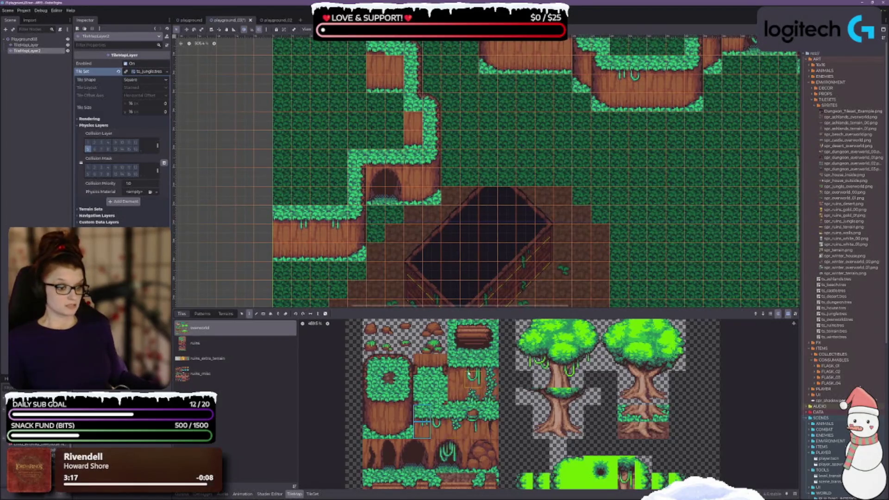
pyautogui.click(471, 374)
# Hang vine tiles at three spots on the left cliff faces
pyautogui.click(311, 230)
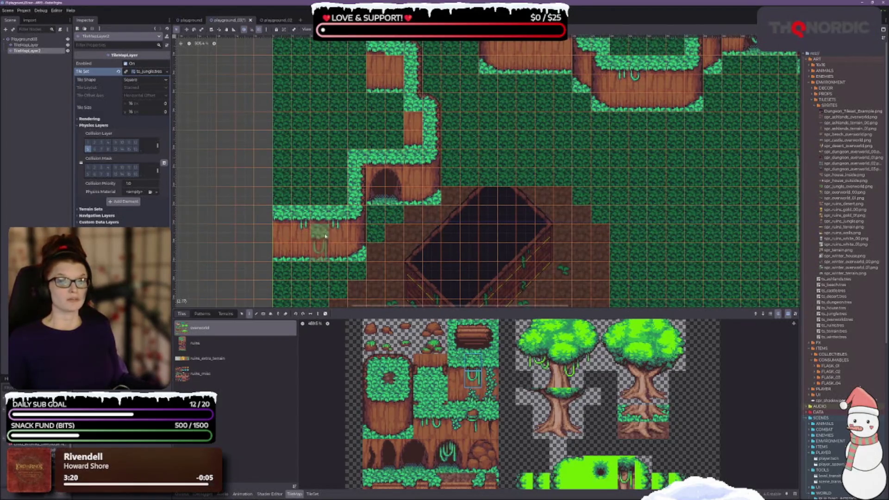
pyautogui.scroll(3, 488, 209)
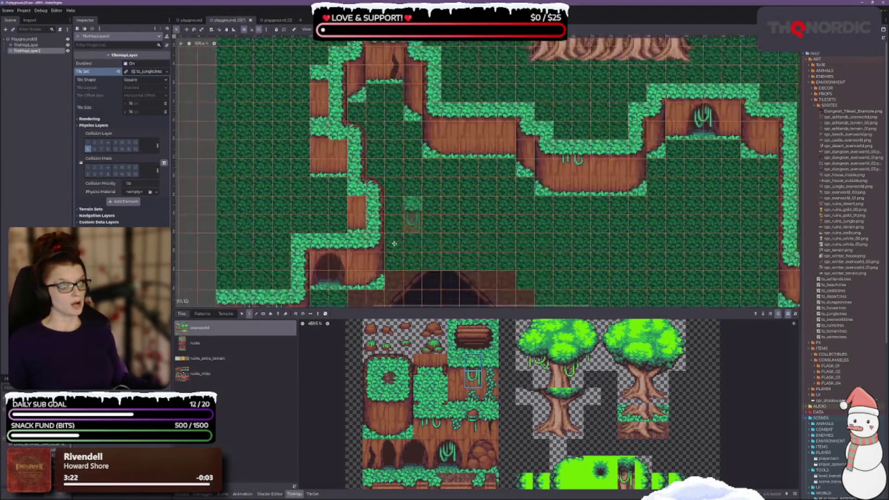
pyautogui.hscroll(3, 491, 194)
pyautogui.click(493, 157)
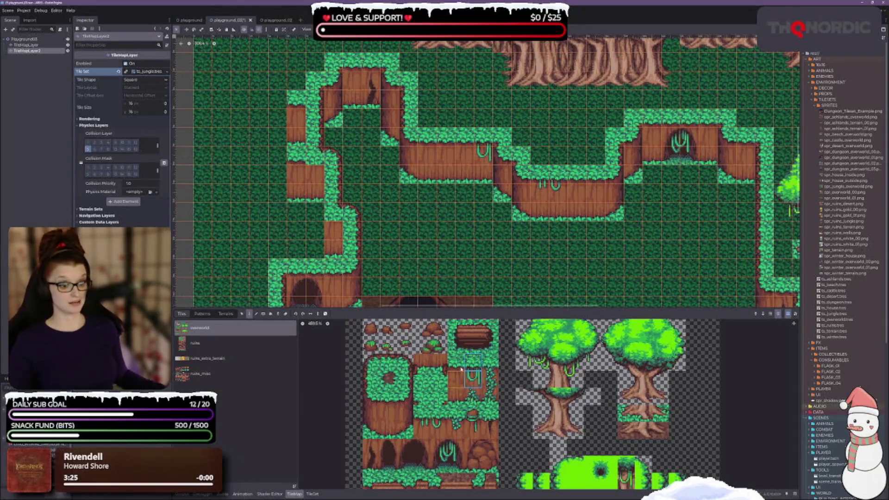
pyautogui.scroll(-2, 456, 375)
pyautogui.hscroll(1, 456, 375)
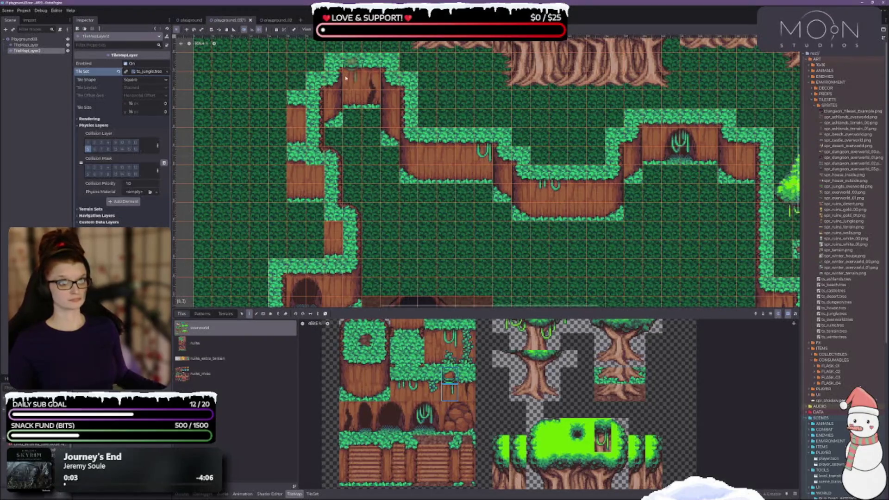
pyautogui.scroll(-2, 455, 185)
pyautogui.scroll(-1, 455, 165)
pyautogui.click(332, 231)
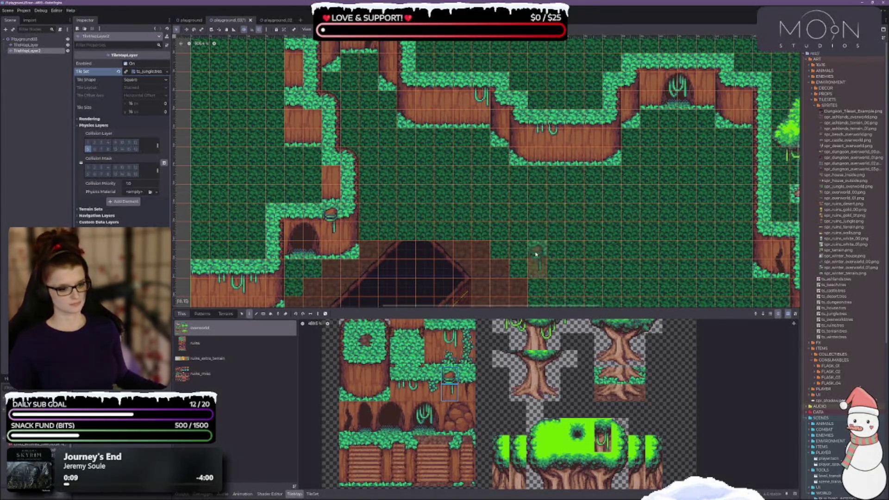
# Add a brown cliff detail and a second vine style along the upper cliff wall
pyautogui.moveTo(663, 185); pyautogui.dragTo(396, 194)
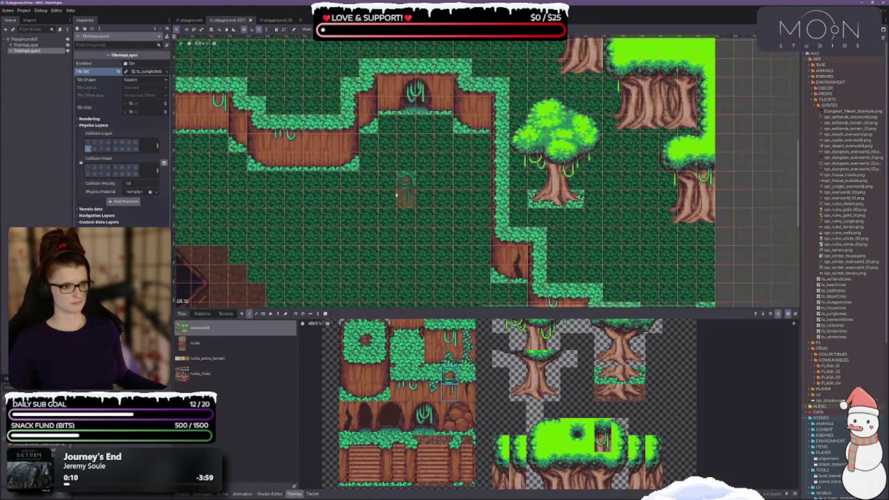
pyautogui.click(443, 82)
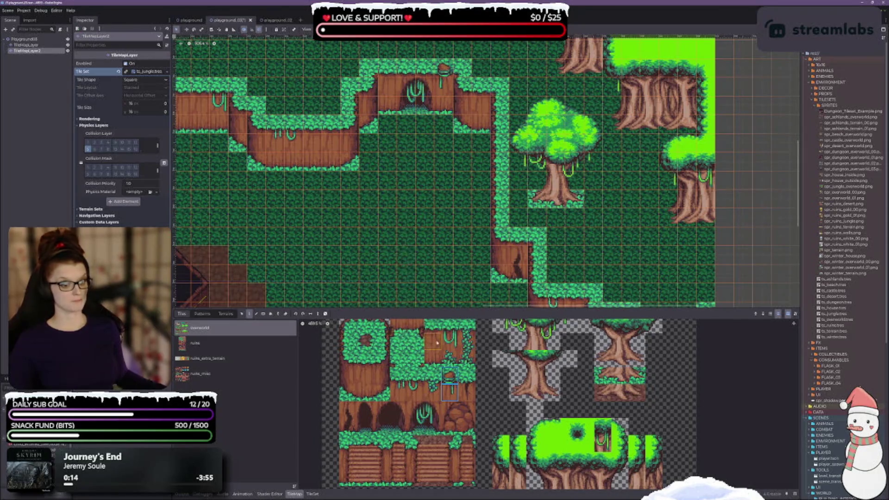
pyautogui.click(452, 328)
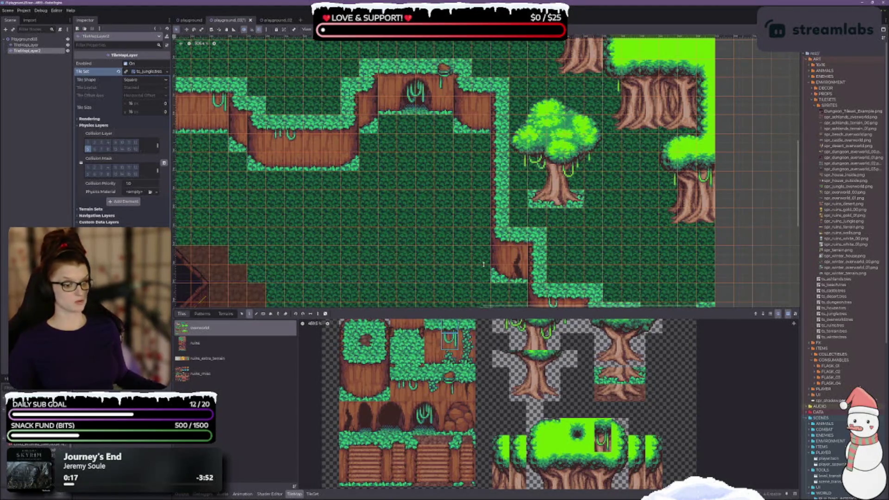
pyautogui.click(444, 81)
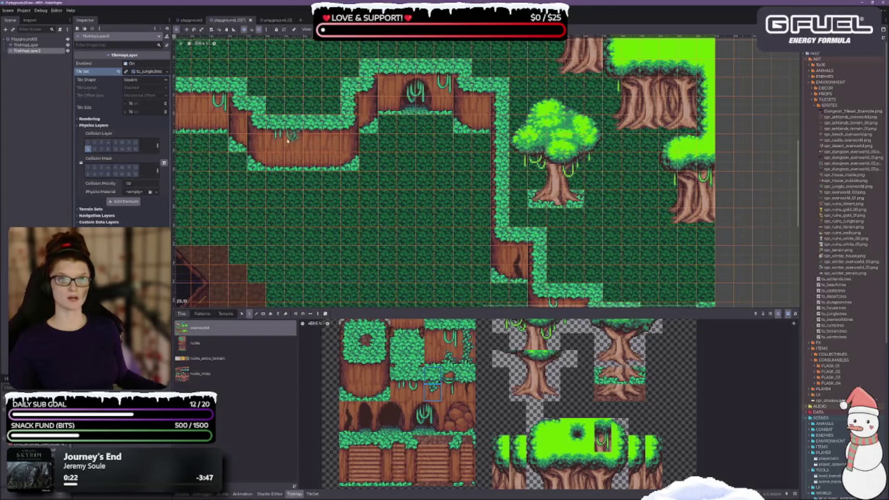
pyautogui.moveTo(332, 190); pyautogui.dragTo(411, 158)
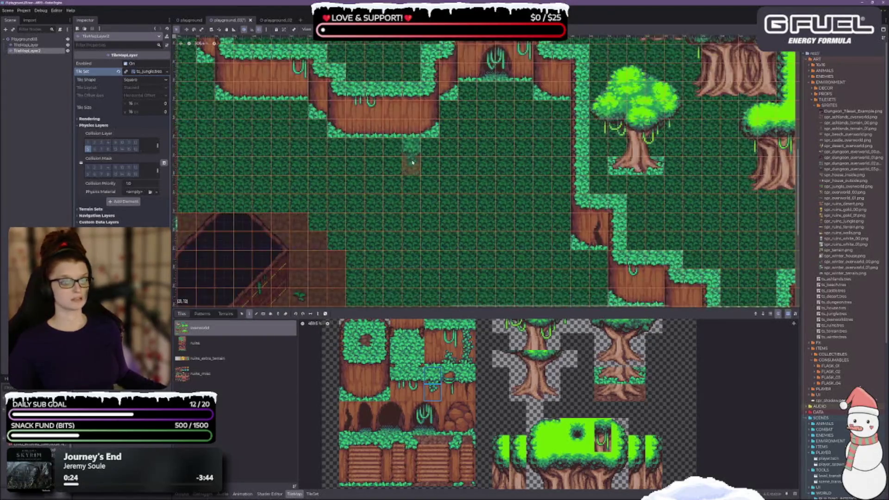
pyautogui.moveTo(351, 176); pyautogui.dragTo(370, 227)
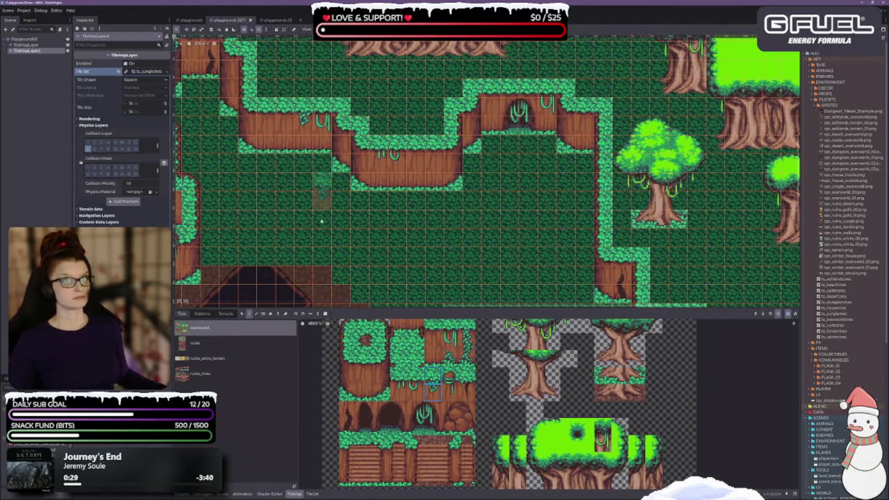
pyautogui.moveTo(319, 218); pyautogui.dragTo(433, 178)
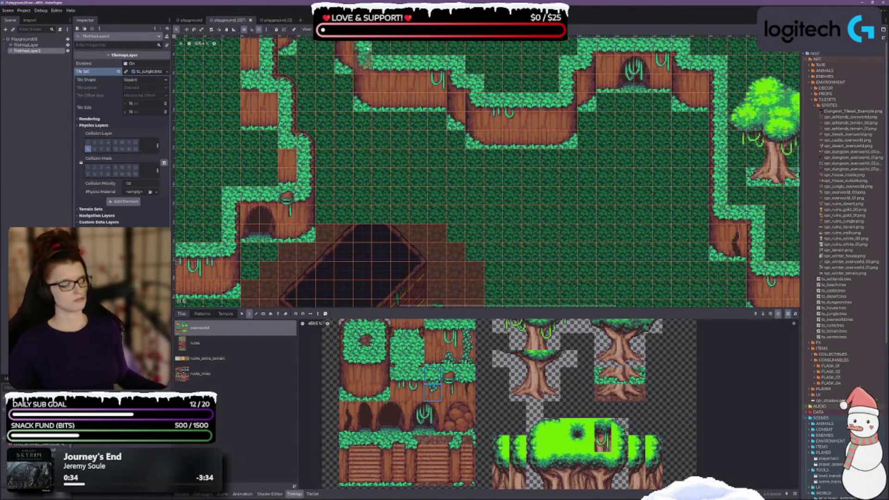
pyautogui.click(381, 83)
pyautogui.moveTo(392, 142)
pyautogui.mouseDown()
pyautogui.moveTo(403, 229)
pyautogui.moveTo(439, 137)
pyautogui.mouseUp()
pyautogui.moveTo(396, 257); pyautogui.dragTo(416, 227)
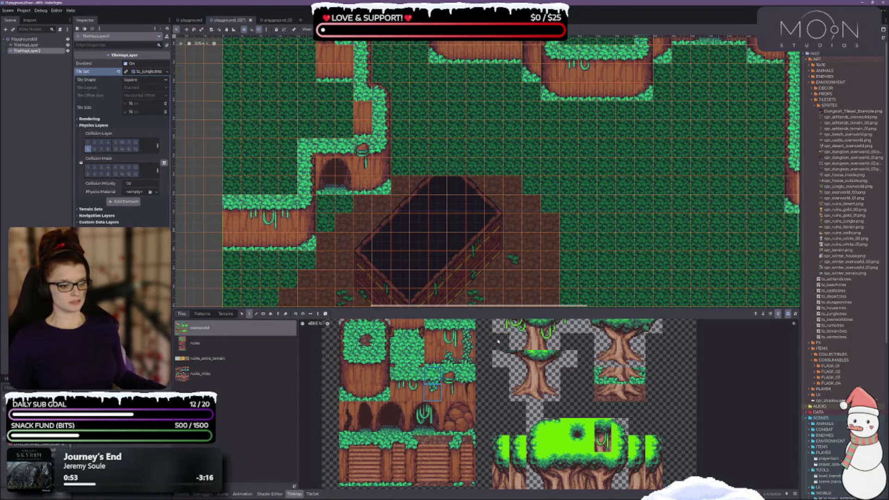
# Stamp a three-tile vine column and a two-tile piece beside the cave, then save the scene
pyautogui.scroll(2, 476, 373)
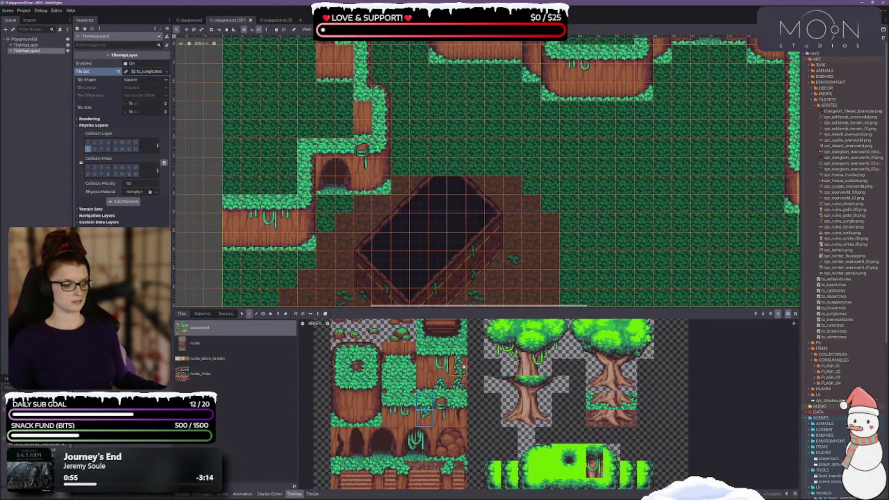
pyautogui.moveTo(461, 383); pyautogui.dragTo(461, 384)
pyautogui.click(363, 168)
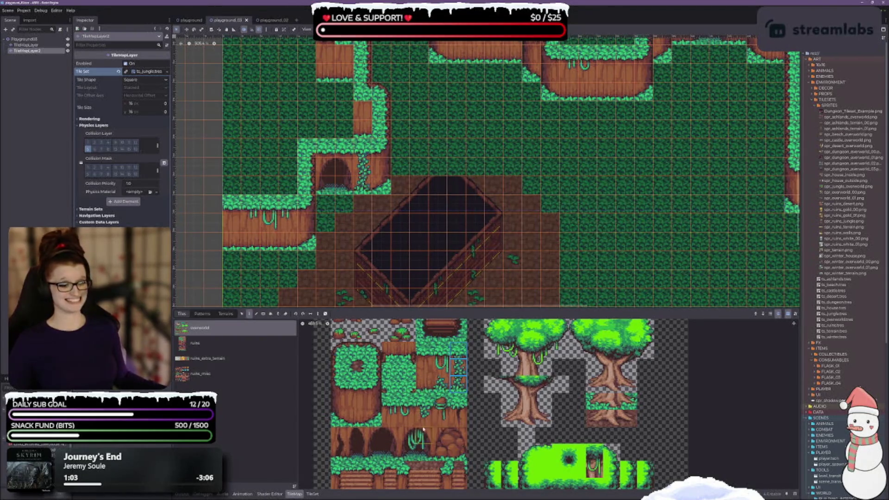
pyautogui.moveTo(458, 401); pyautogui.dragTo(458, 416)
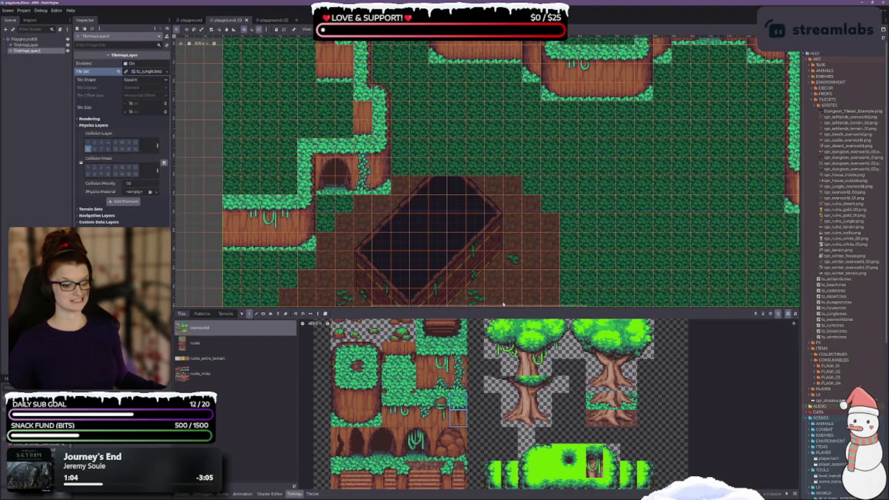
pyautogui.click(361, 158)
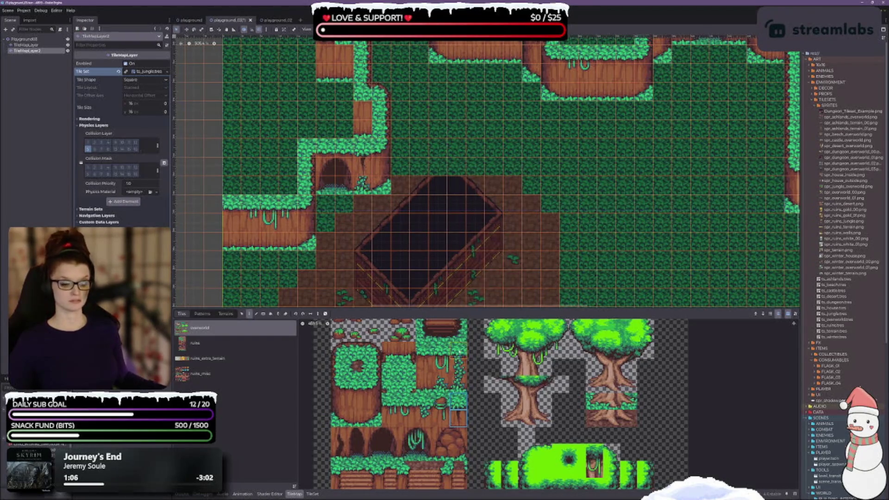
pyautogui.click(425, 388)
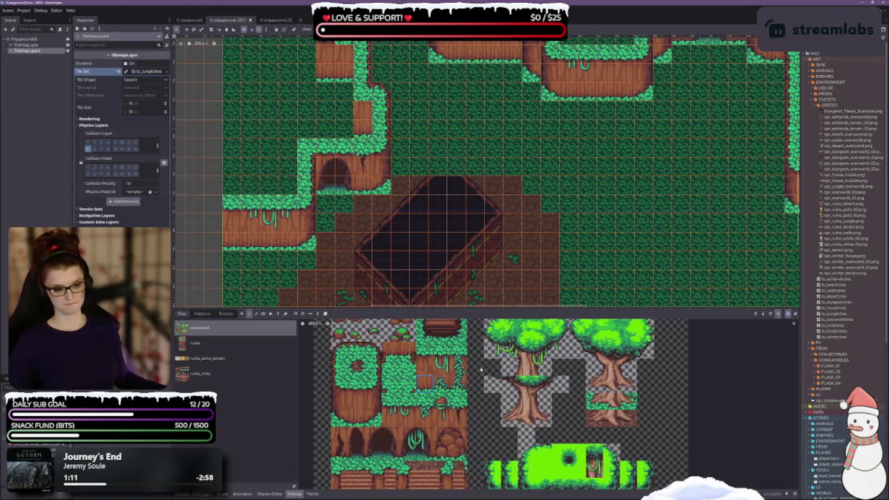
pyautogui.hotkey('ctrl', 's')
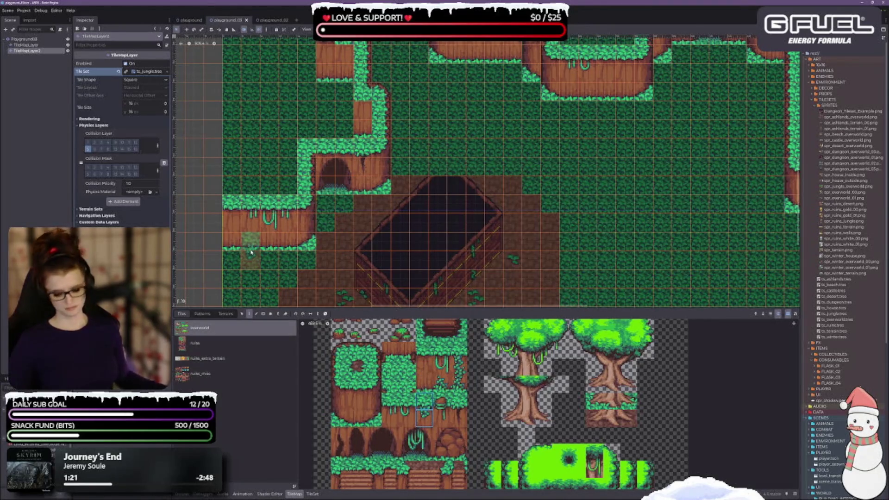
# Paint a single detail tile onto the grass by the central cliffs, then pick the tall tile
pyautogui.hscroll(5, 369, 167)
pyautogui.scroll(3, 371, 171)
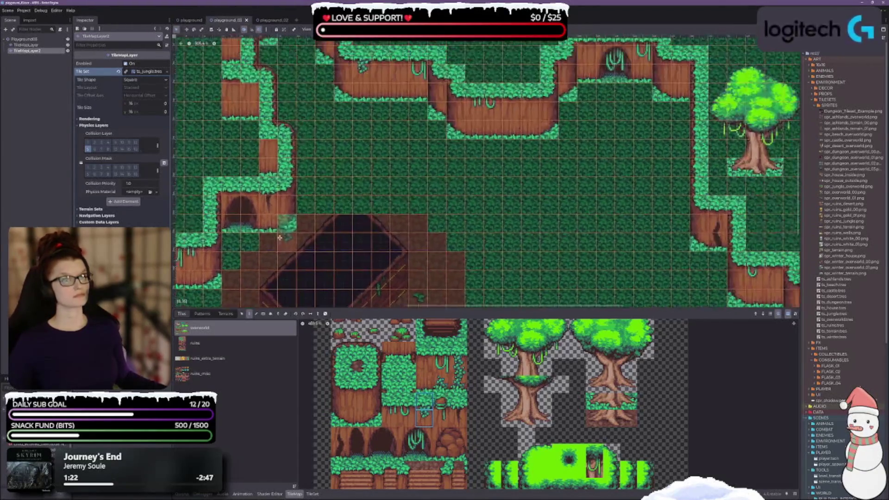
pyautogui.scroll(5, 371, 175)
pyautogui.hscroll(1, 324, 158)
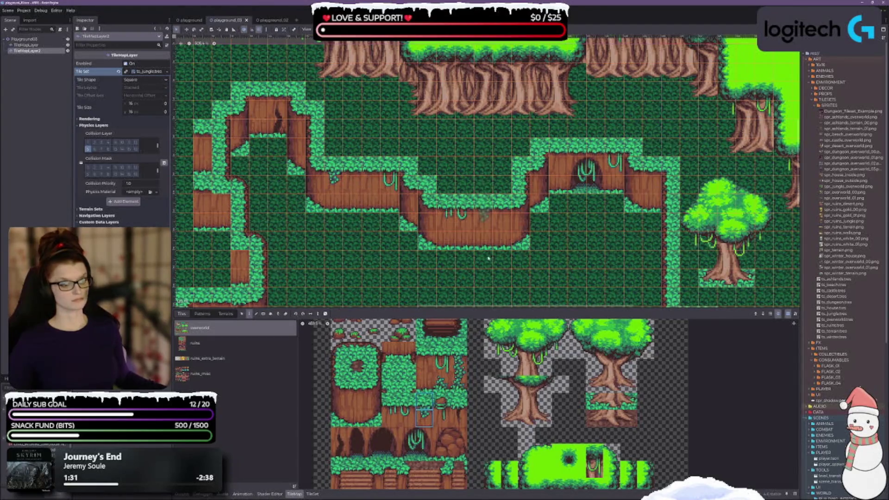
pyautogui.moveTo(501, 269); pyautogui.dragTo(306, 232)
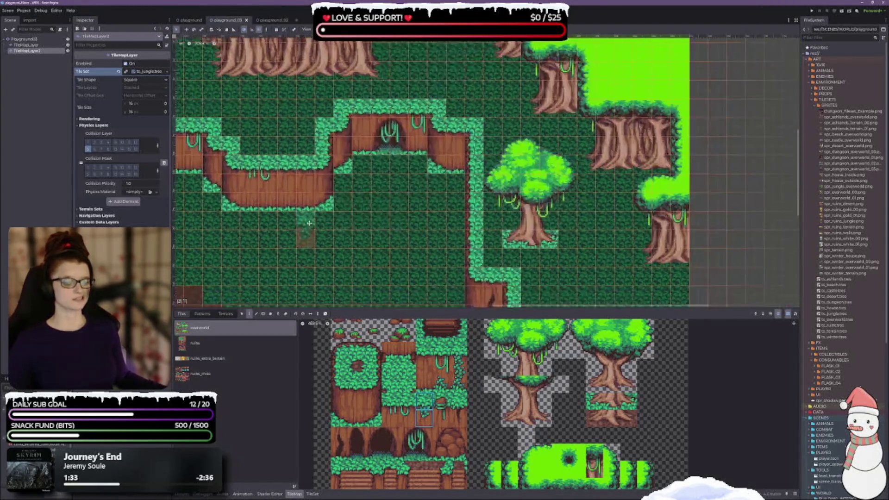
pyautogui.click(455, 140)
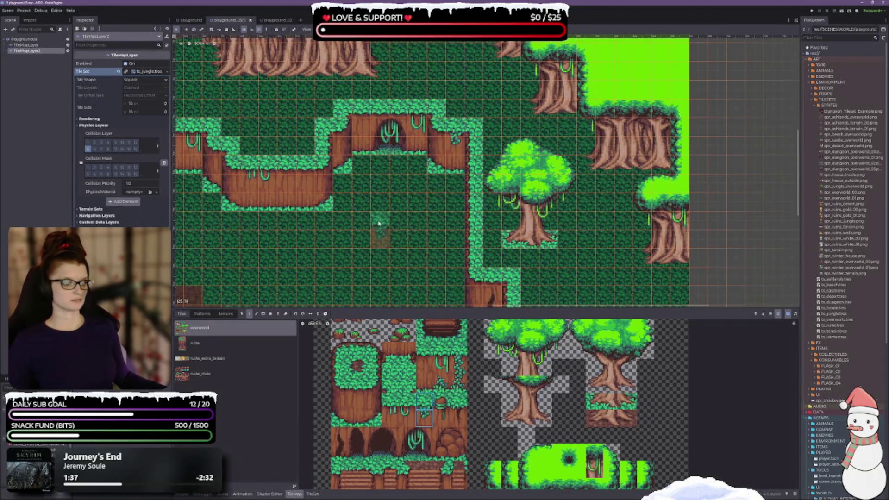
pyautogui.moveTo(379, 224); pyautogui.dragTo(444, 226)
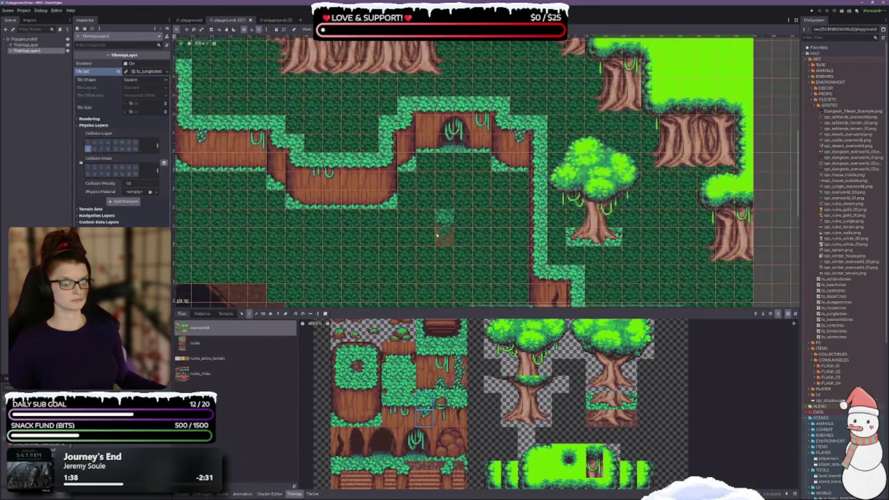
pyautogui.click(457, 385)
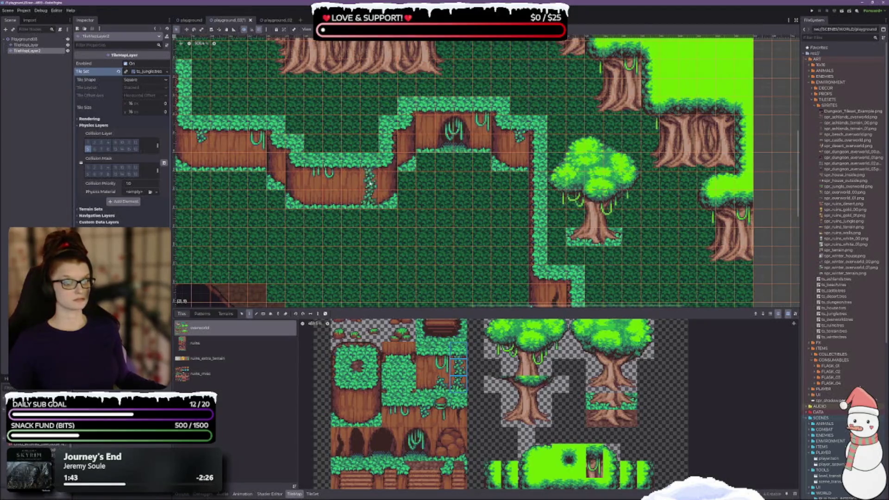
pyautogui.moveTo(370, 183); pyautogui.dragTo(452, 165)
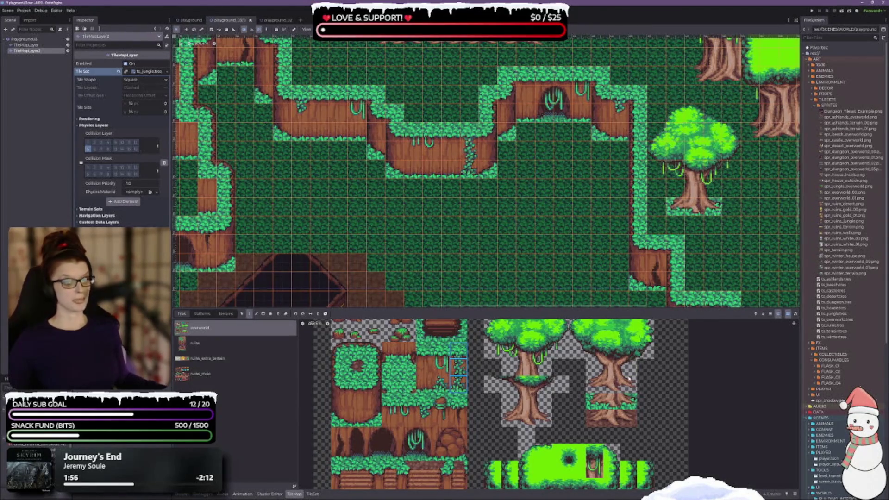
pyautogui.hscroll(-5, 419, 139)
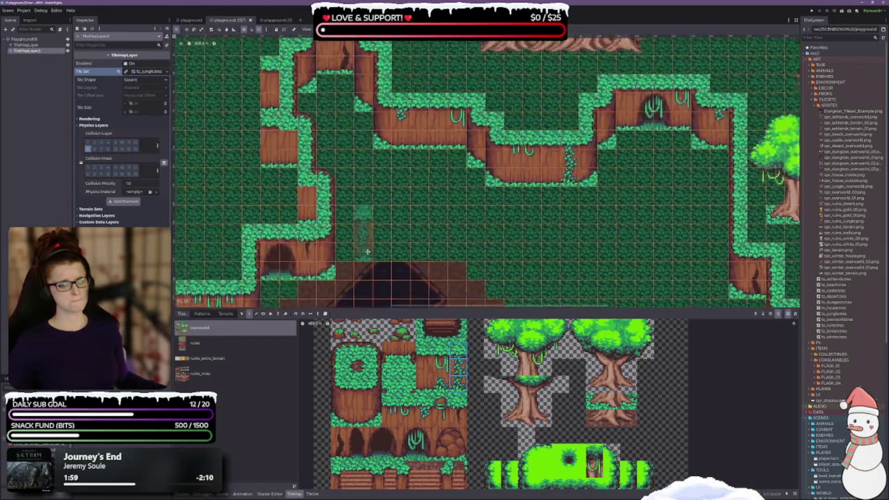
# Undo a trial vine on the cliff column and pick a two-cell stump block
pyautogui.scroll(2, 420, 139)
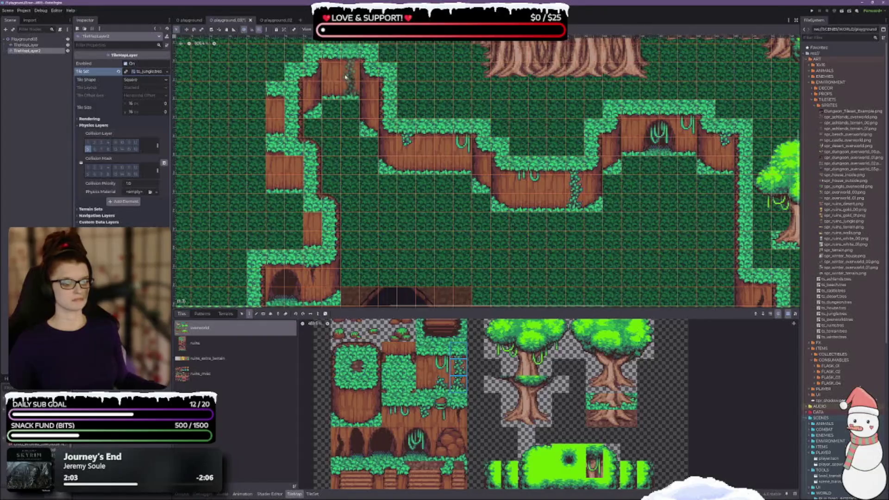
pyautogui.click(330, 77)
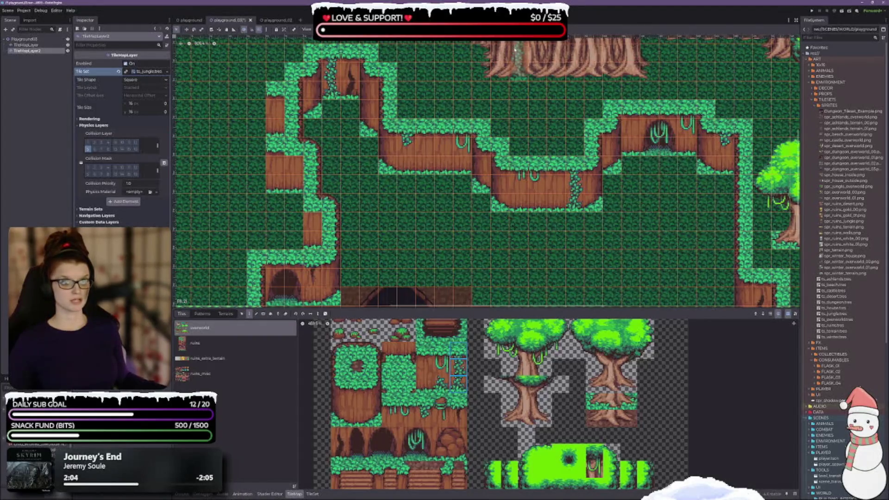
pyautogui.hotkey('ctrl', 'z')
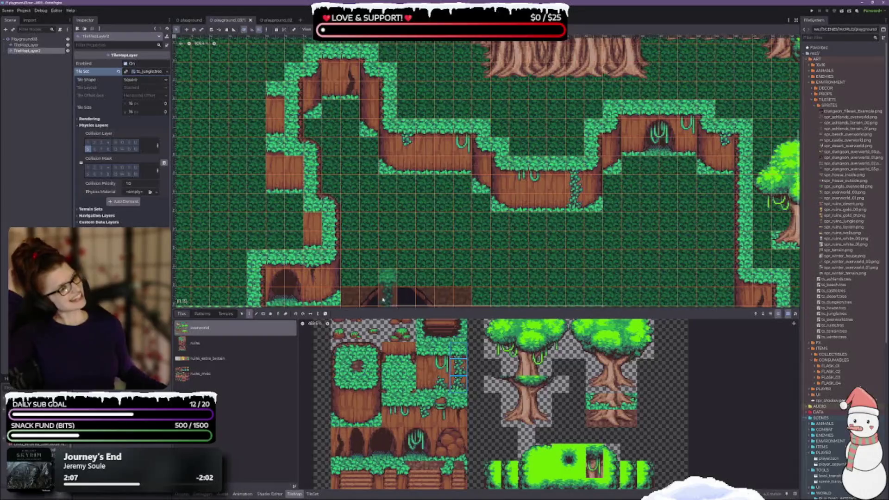
pyautogui.moveTo(440, 399); pyautogui.dragTo(441, 422)
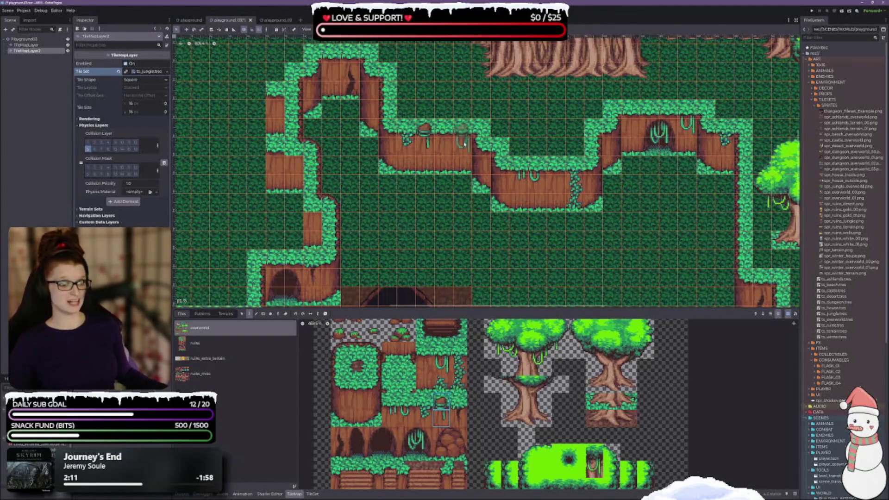
pyautogui.moveTo(500, 287); pyautogui.dragTo(422, 250)
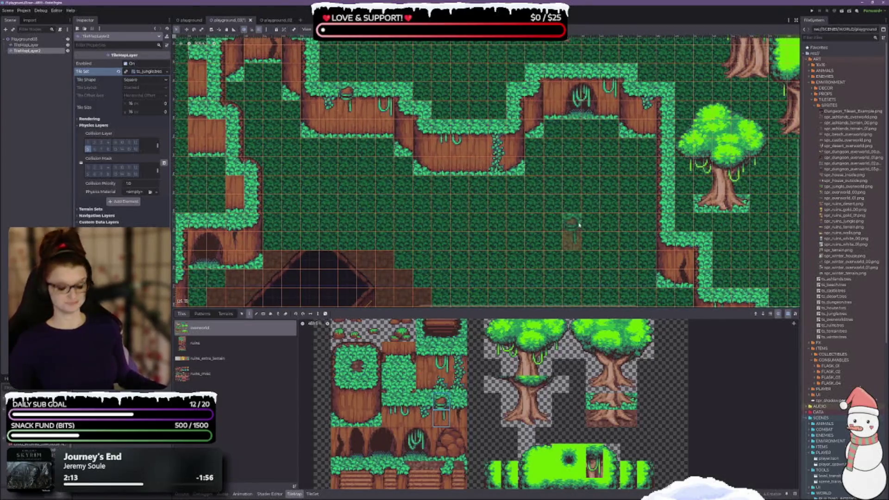
pyautogui.scroll(2, 509, 208)
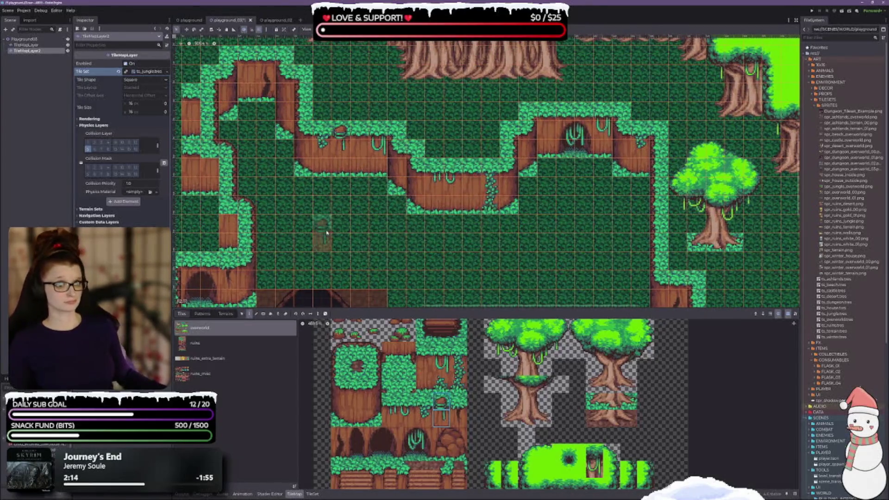
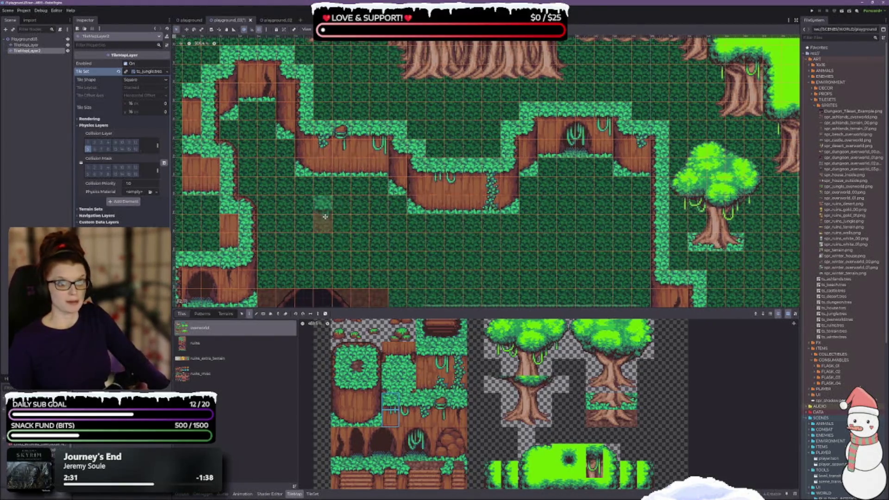
# Paint a hanging-vine tile onto the winding cliff ledge
pyautogui.hscroll(-2, 324, 250)
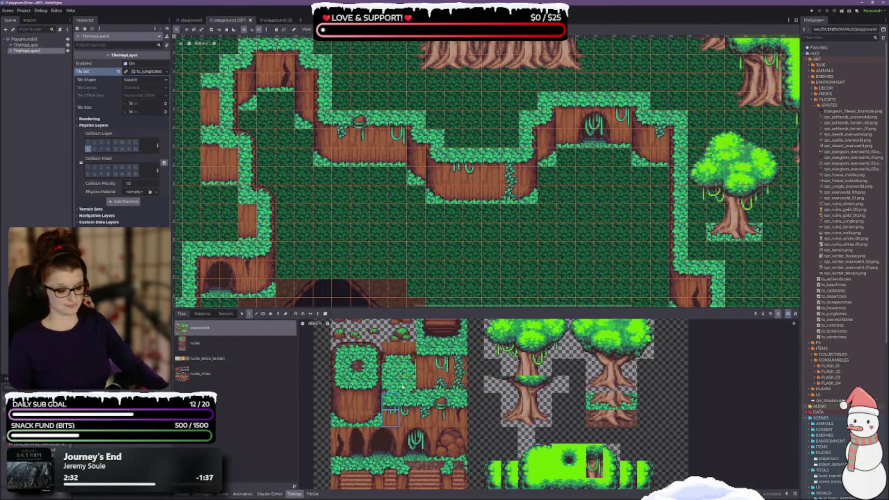
pyautogui.click(441, 383)
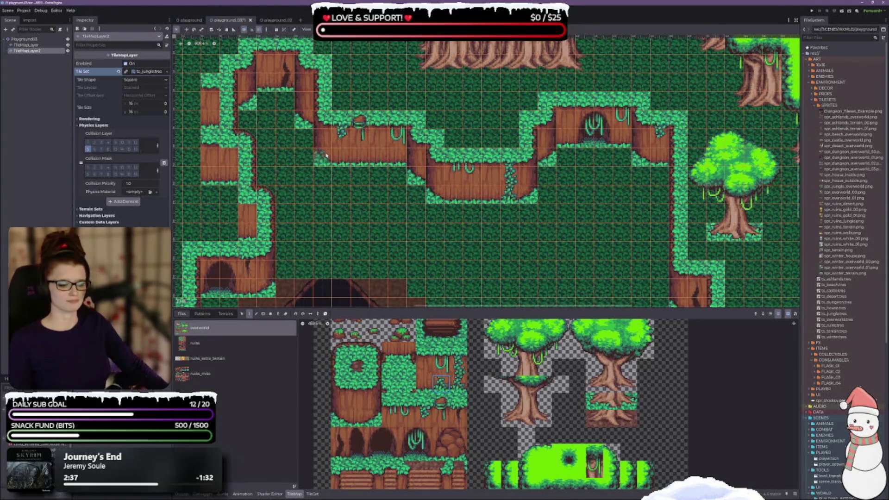
pyautogui.click(397, 138)
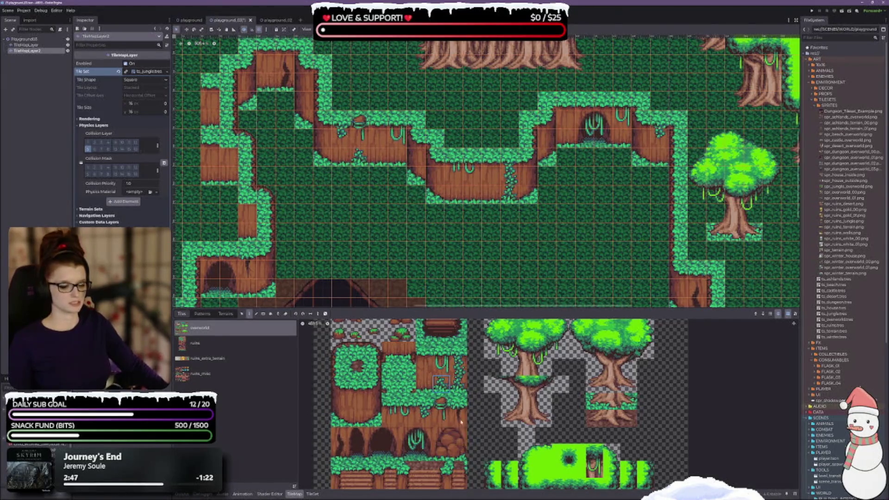
# Erase a brown cliff tile from the ledge and repaint the gap with the brown cliff tile
pyautogui.moveTo(578, 269); pyautogui.dragTo(492, 219)
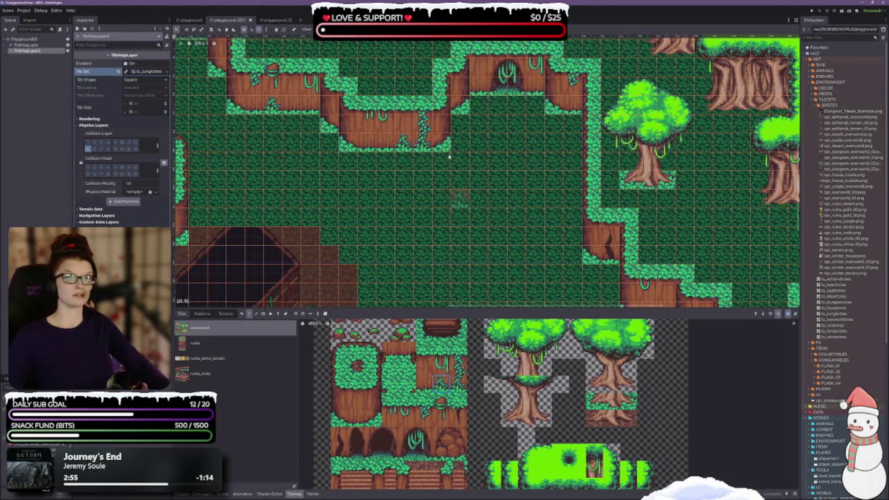
pyautogui.moveTo(329, 217); pyautogui.dragTo(457, 257)
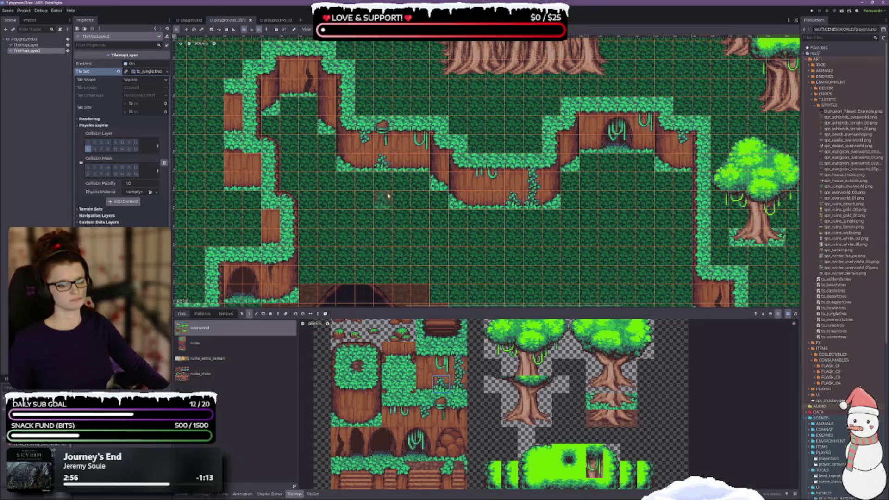
pyautogui.rightClick(382, 164)
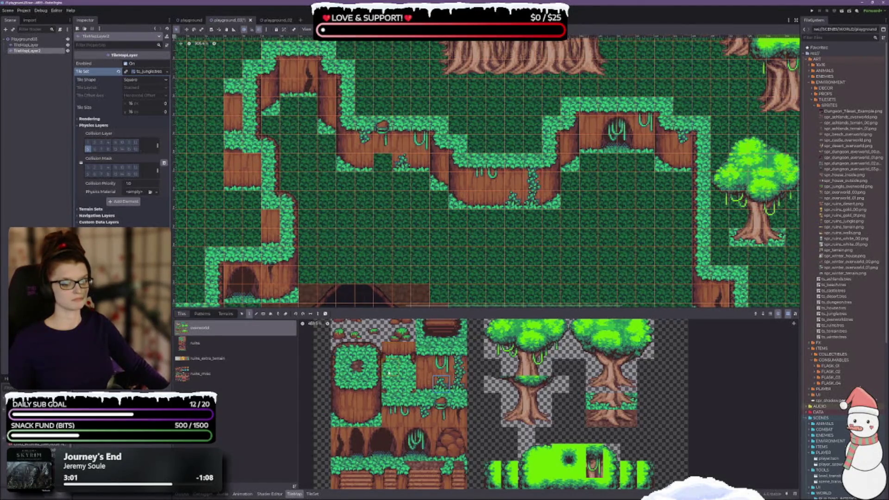
pyautogui.click(357, 421)
pyautogui.click(384, 164)
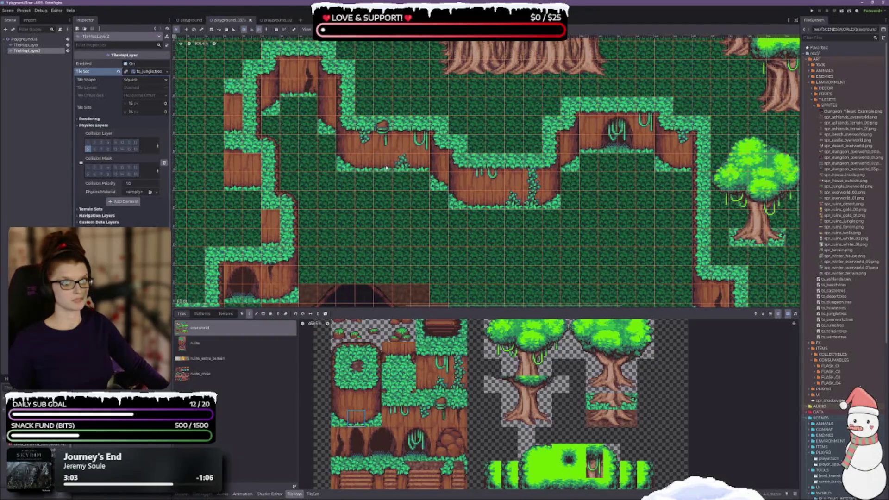
pyautogui.moveTo(281, 304); pyautogui.dragTo(378, 190)
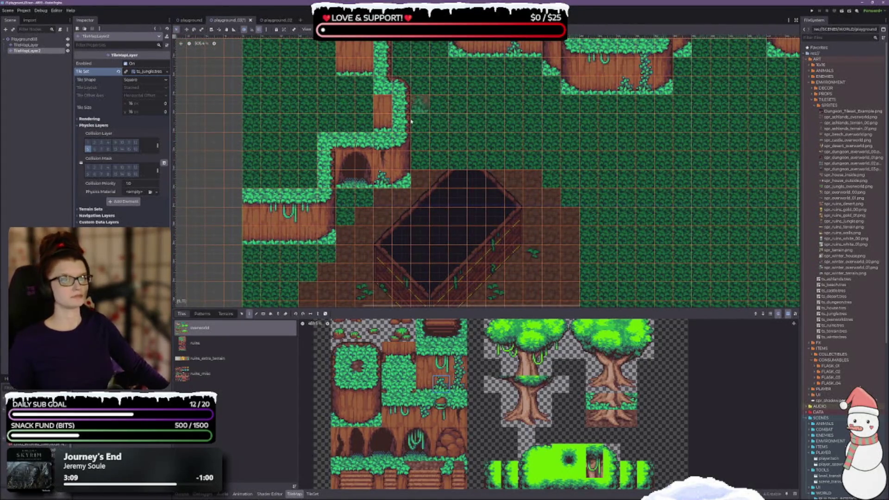
# Browse the jungle atlas, trying a three-tile cliff block and then a single vine tile
pyautogui.scroll(5, 433, 194)
pyautogui.moveTo(434, 199)
pyautogui.mouseDown()
pyautogui.moveTo(520, 133)
pyautogui.moveTo(559, 133)
pyautogui.mouseUp()
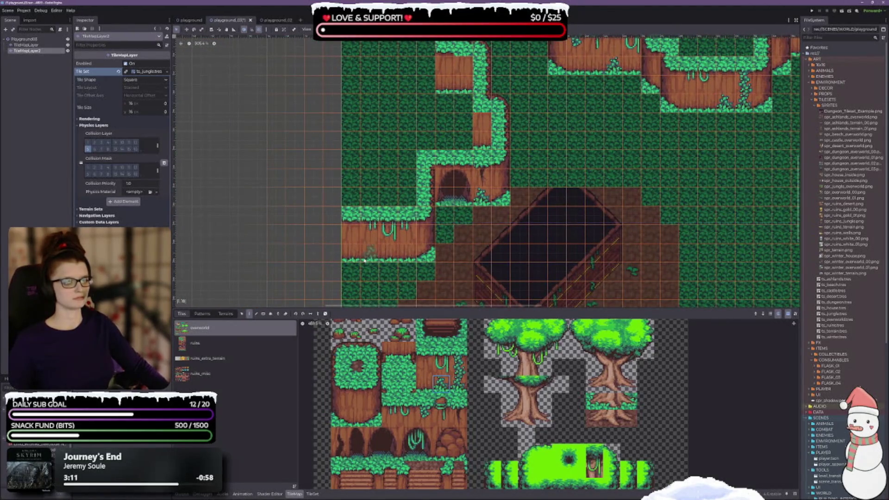
pyautogui.moveTo(459, 350); pyautogui.dragTo(459, 384)
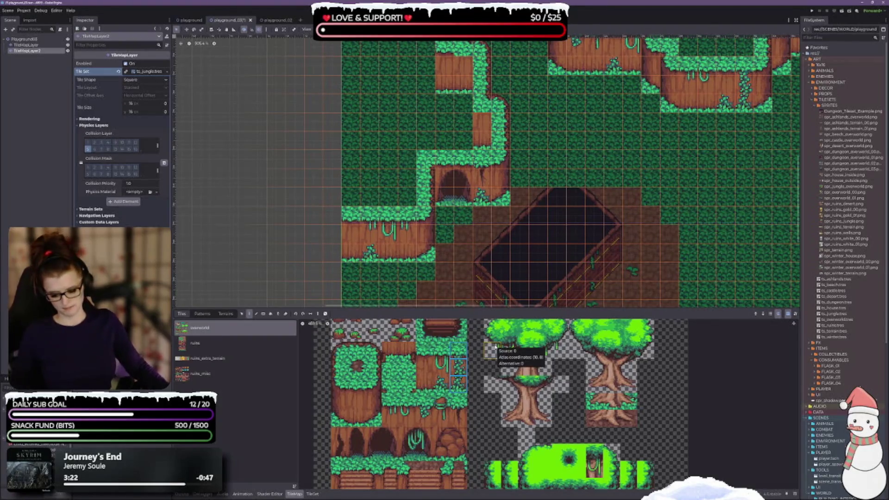
pyautogui.scroll(-2, 483, 254)
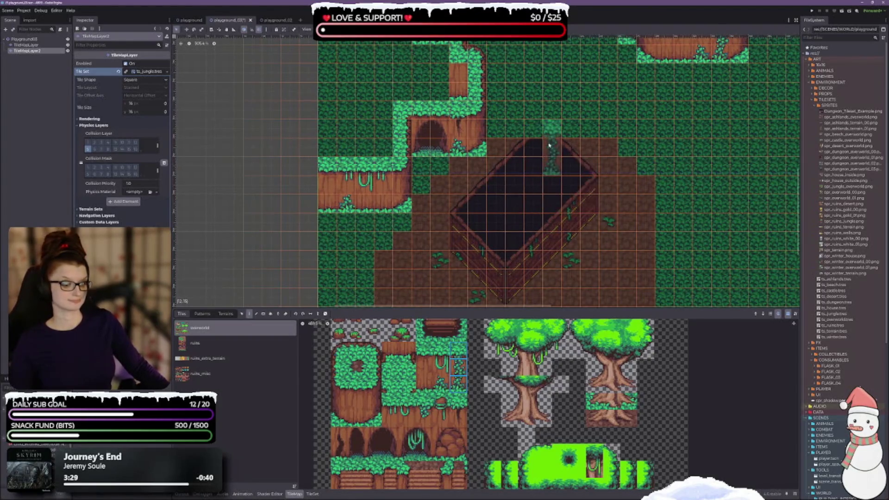
pyautogui.scroll(-2, 440, 416)
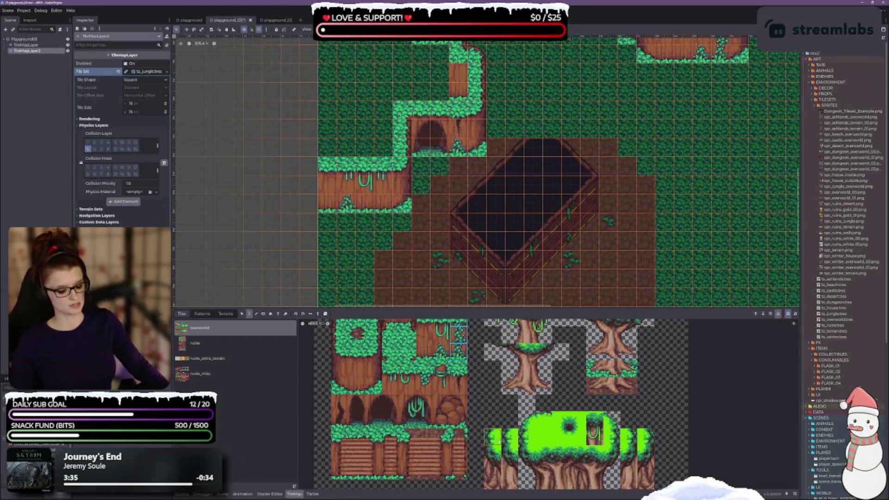
pyautogui.moveTo(404, 447)
pyautogui.mouseDown()
pyautogui.moveTo(400, 406)
pyautogui.moveTo(410, 455)
pyautogui.mouseUp()
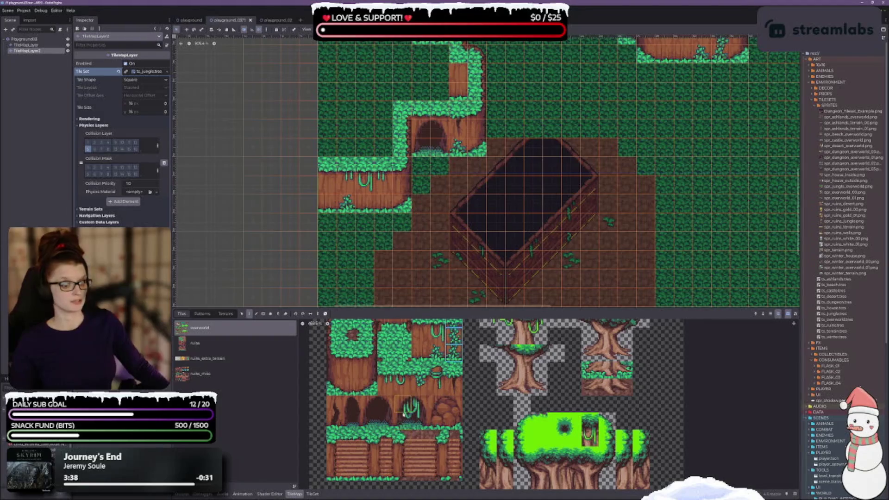
pyautogui.moveTo(421, 374); pyautogui.dragTo(410, 399)
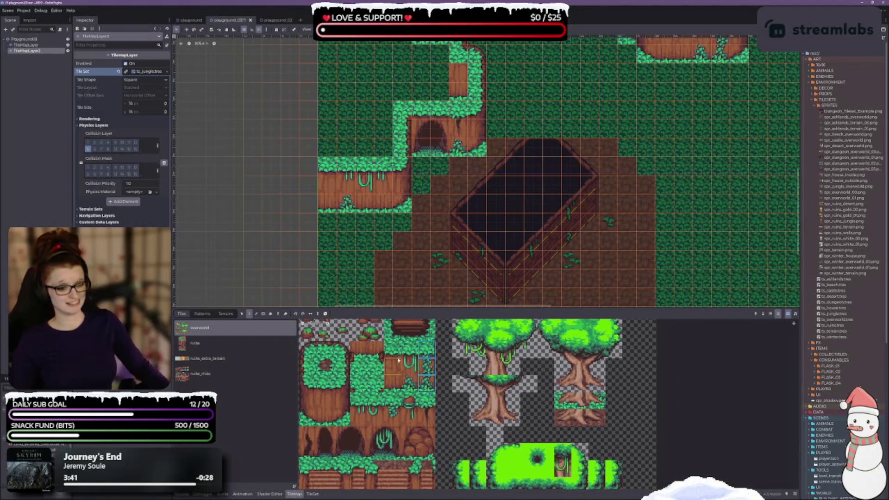
pyautogui.click(411, 360)
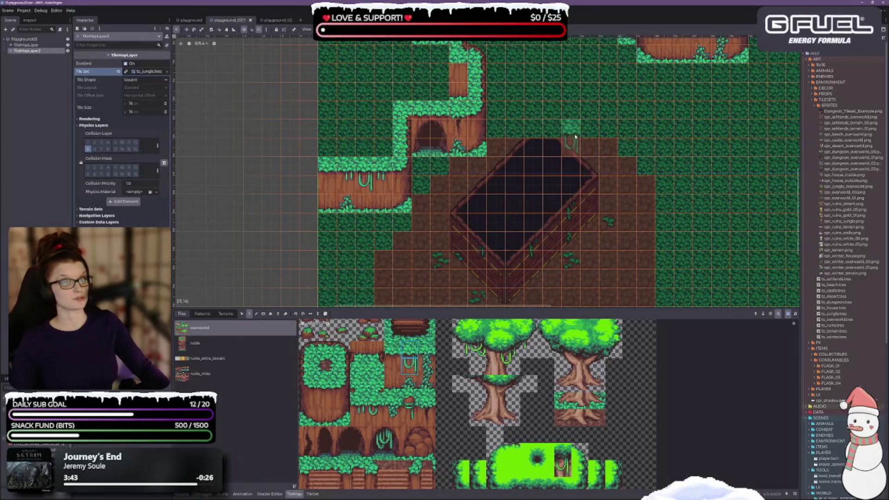
# Select the two-tile vine piece from the atlas and bring the cliffs back into view
pyautogui.moveTo(574, 134); pyautogui.dragTo(547, 237)
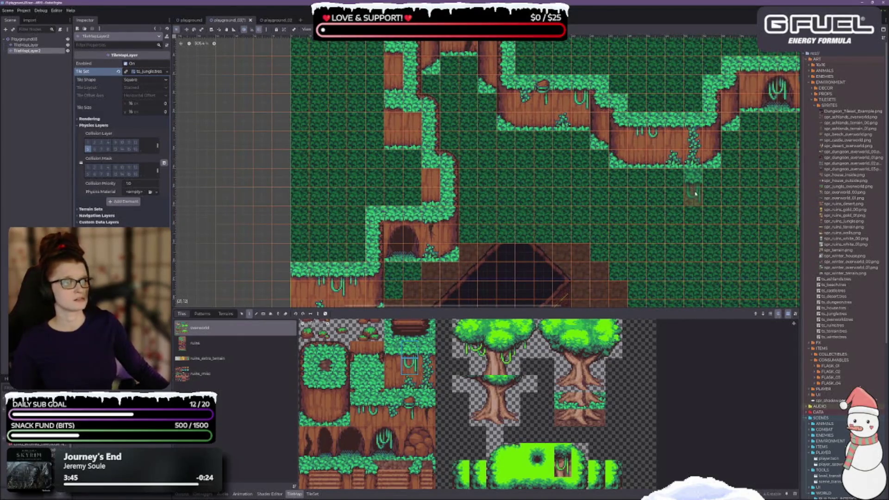
pyautogui.moveTo(599, 213); pyautogui.dragTo(588, 245)
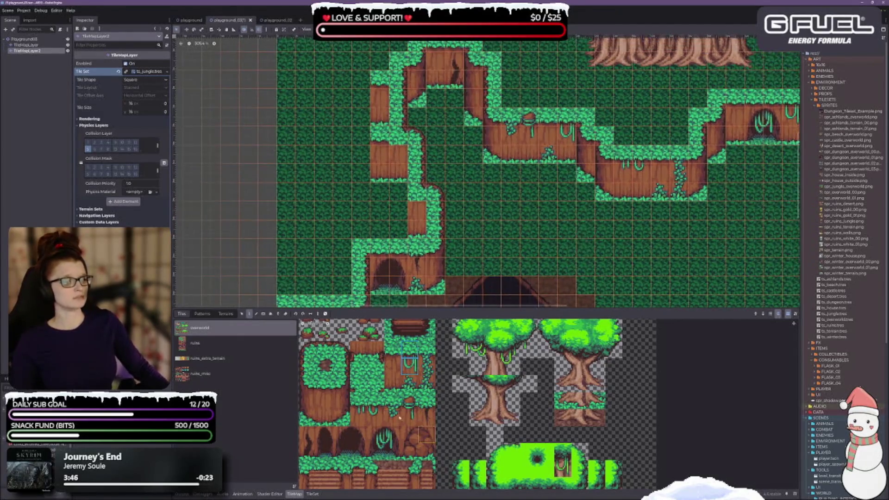
pyautogui.click(361, 412)
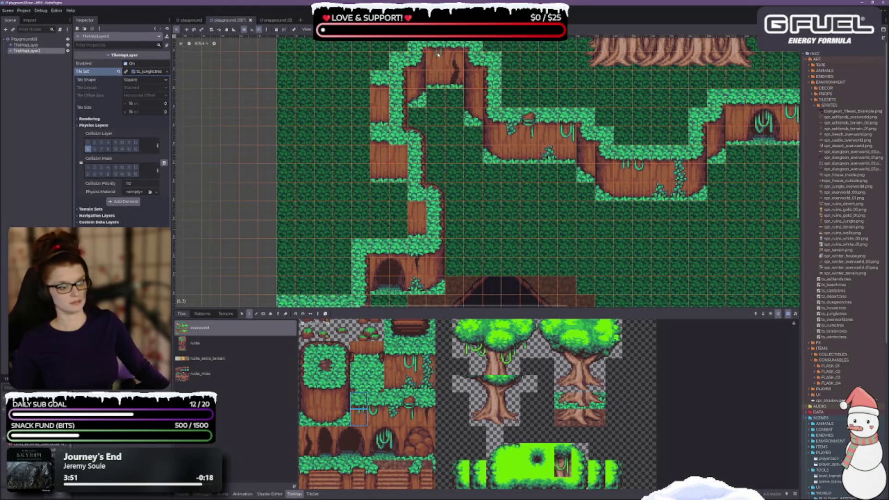
pyautogui.moveTo(500, 219)
pyautogui.mouseDown()
pyautogui.moveTo(471, 226)
pyautogui.moveTo(460, 259)
pyautogui.mouseUp()
pyautogui.scroll(-4, 460, 259)
pyautogui.hscroll(2, 460, 258)
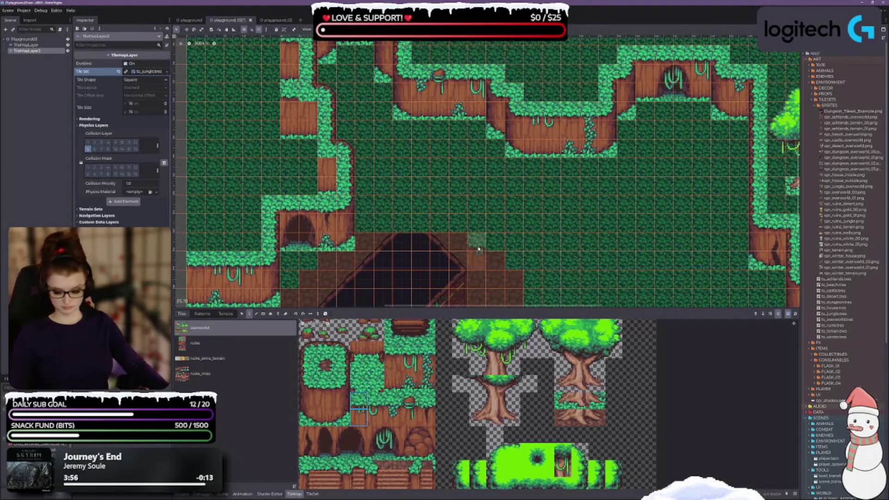
pyautogui.scroll(3, 579, 139)
pyautogui.hscroll(3, 578, 139)
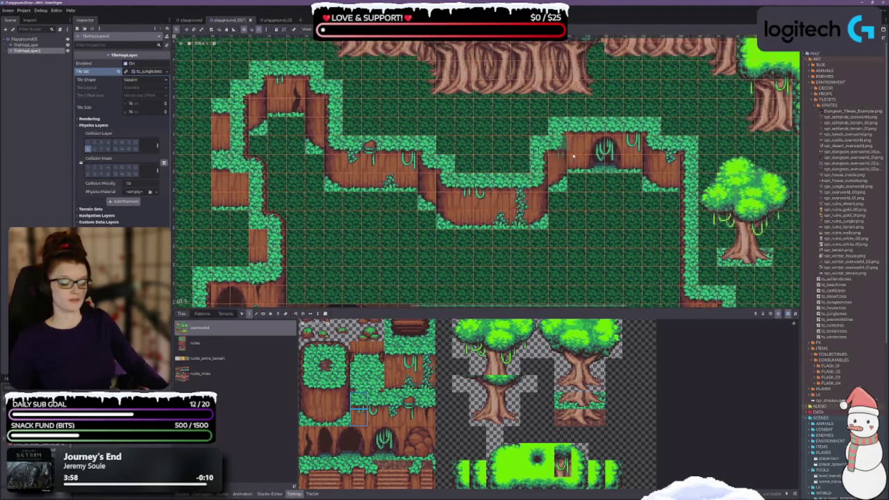
pyautogui.hscroll(5, 556, 222)
pyautogui.scroll(1, 556, 222)
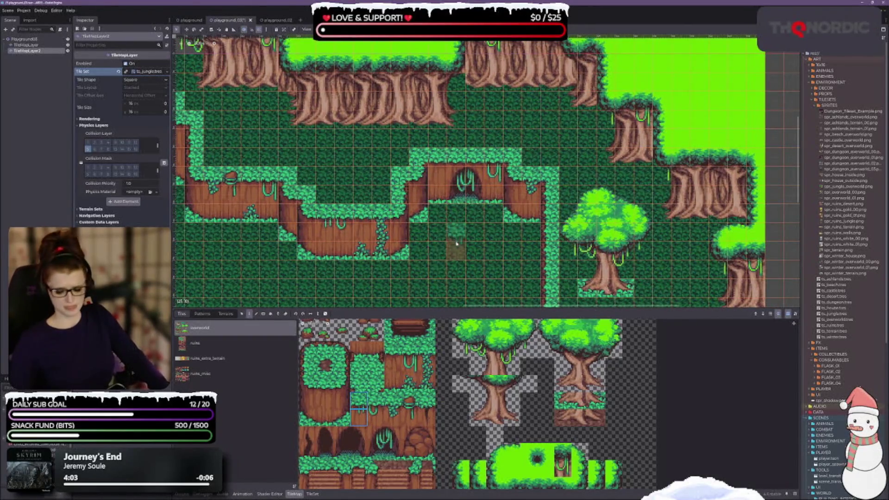
pyautogui.scroll(-2, 435, 185)
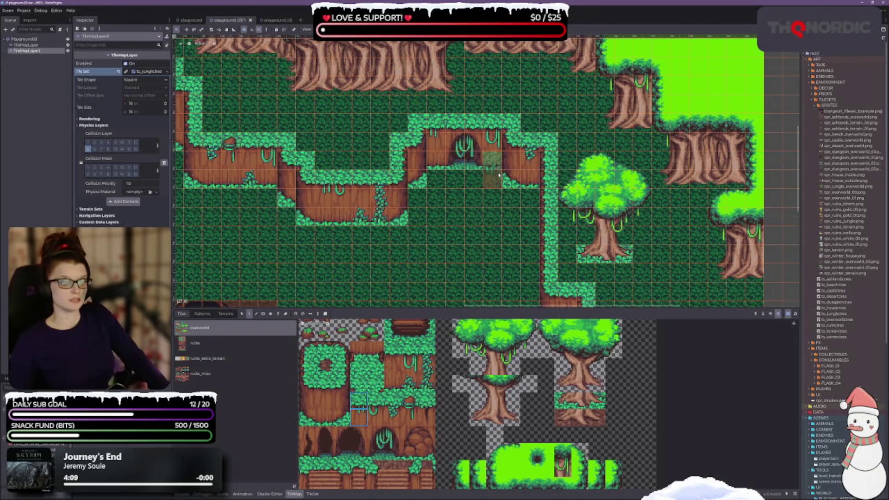
pyautogui.scroll(-3, 417, 241)
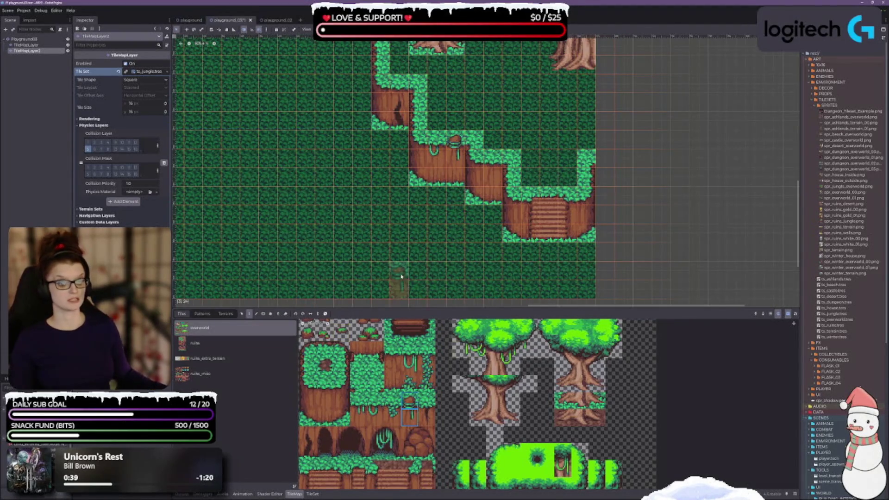
pyautogui.moveTo(396, 236); pyautogui.dragTo(383, 199)
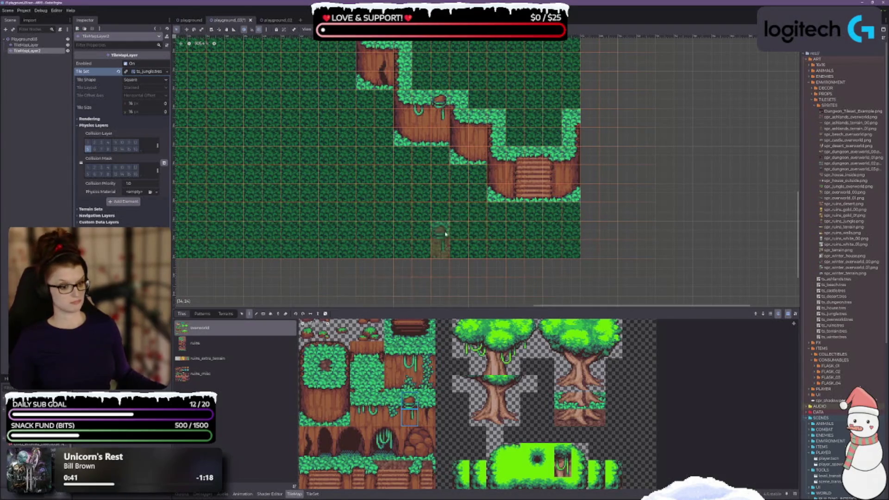
pyautogui.moveTo(441, 233); pyautogui.dragTo(378, 174)
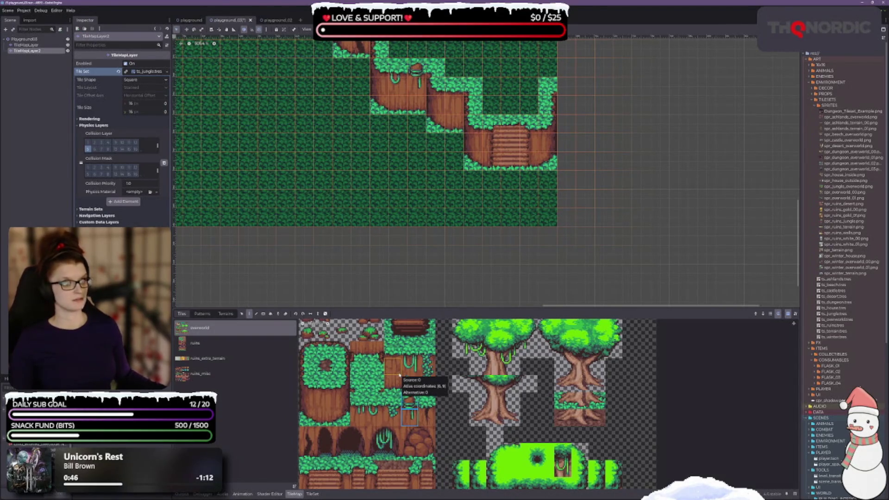
pyautogui.scroll(-2, 401, 387)
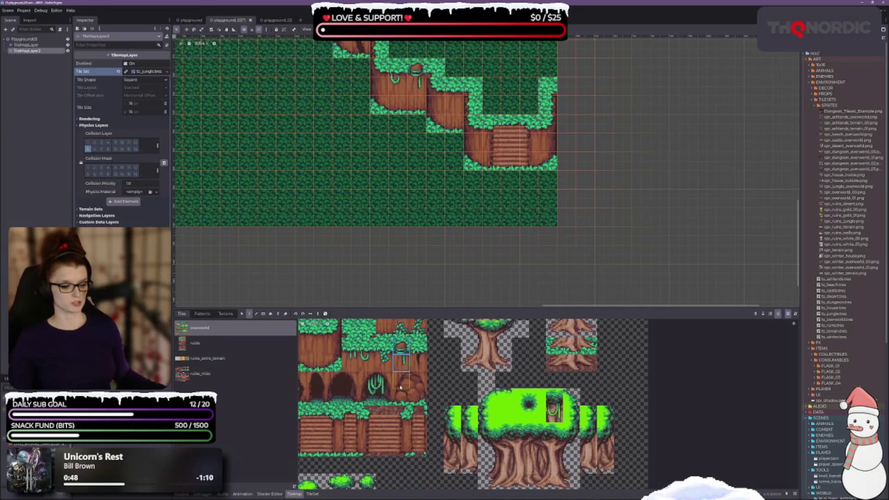
pyautogui.scroll(5, 399, 226)
pyautogui.scroll(5, 422, 199)
pyautogui.moveTo(345, 192); pyautogui.dragTo(605, 171)
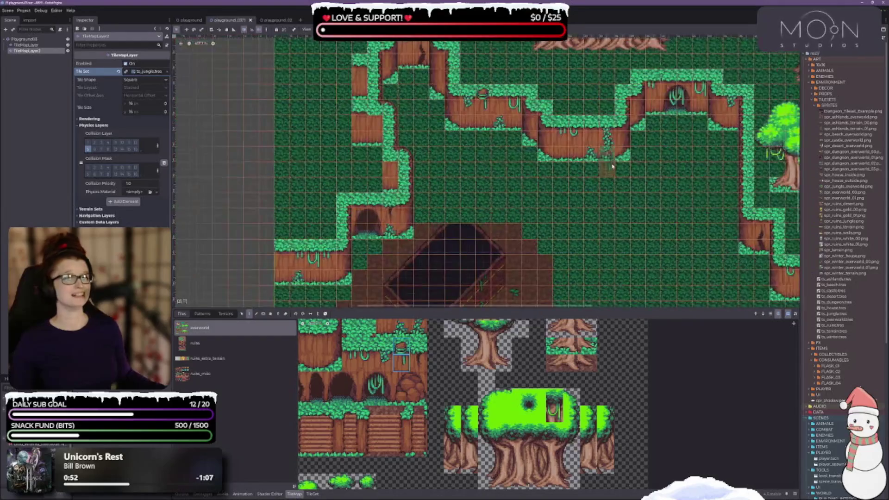
pyautogui.click(357, 227)
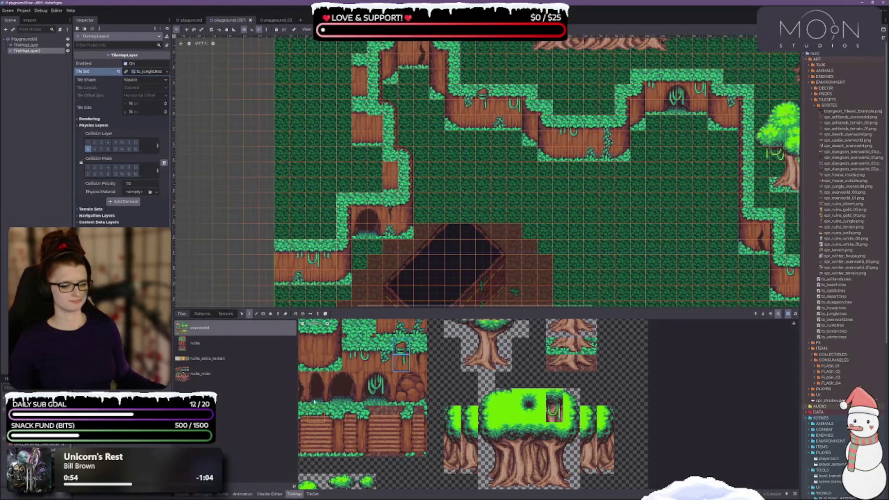
pyautogui.scroll(1, 347, 406)
pyautogui.moveTo(392, 391)
pyautogui.mouseDown()
pyautogui.moveTo(357, 466)
pyautogui.moveTo(342, 416)
pyautogui.mouseUp()
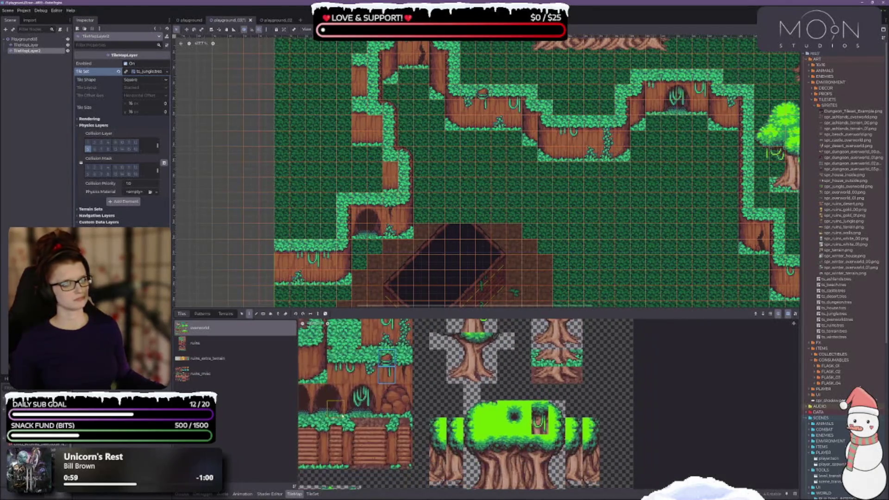
pyautogui.moveTo(410, 374); pyautogui.dragTo(410, 375)
pyautogui.moveTo(452, 204)
pyautogui.mouseDown()
pyautogui.moveTo(478, 252)
pyautogui.moveTo(470, 169)
pyautogui.mouseUp()
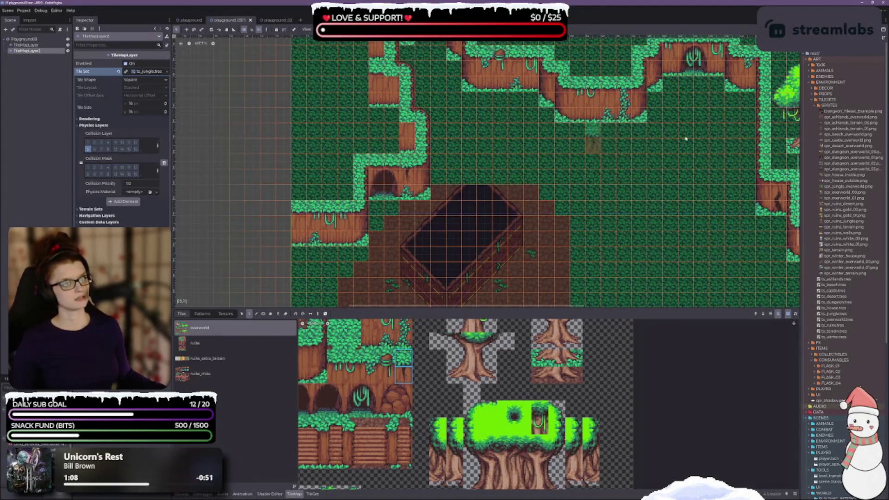
pyautogui.moveTo(726, 147); pyautogui.dragTo(657, 221)
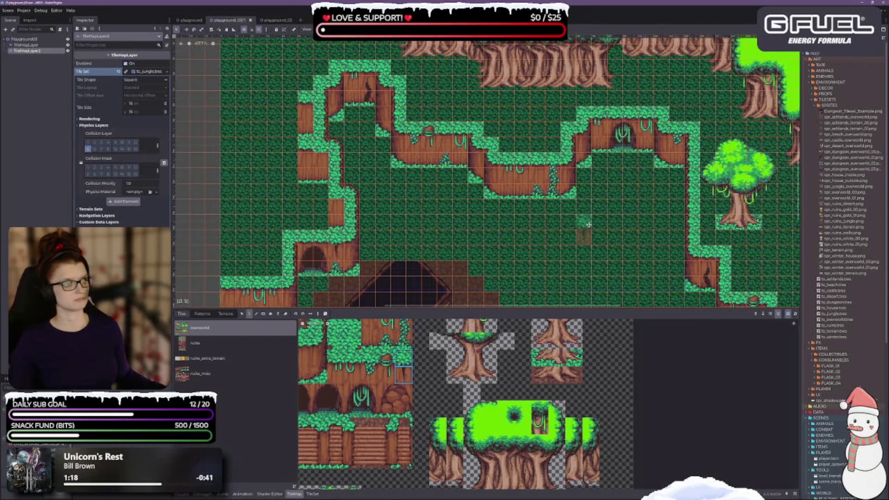
pyautogui.hscroll(3, 557, 218)
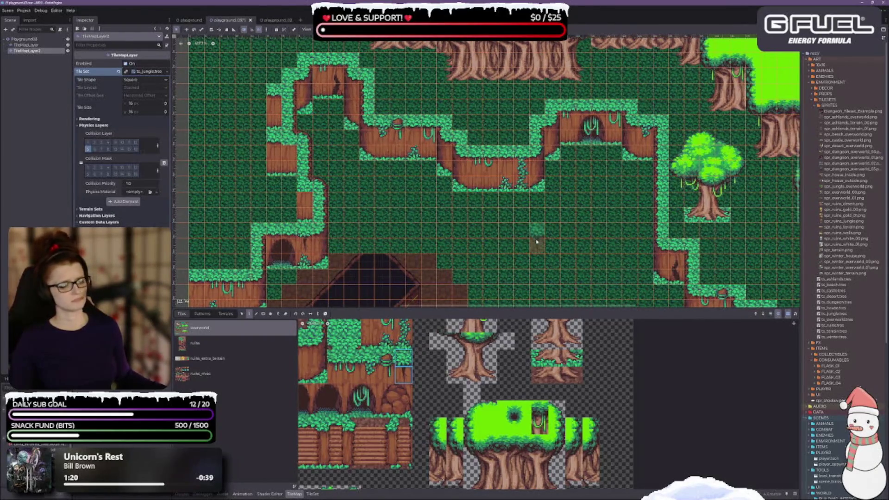
pyautogui.hscroll(-3, 427, 196)
pyautogui.scroll(2, 427, 196)
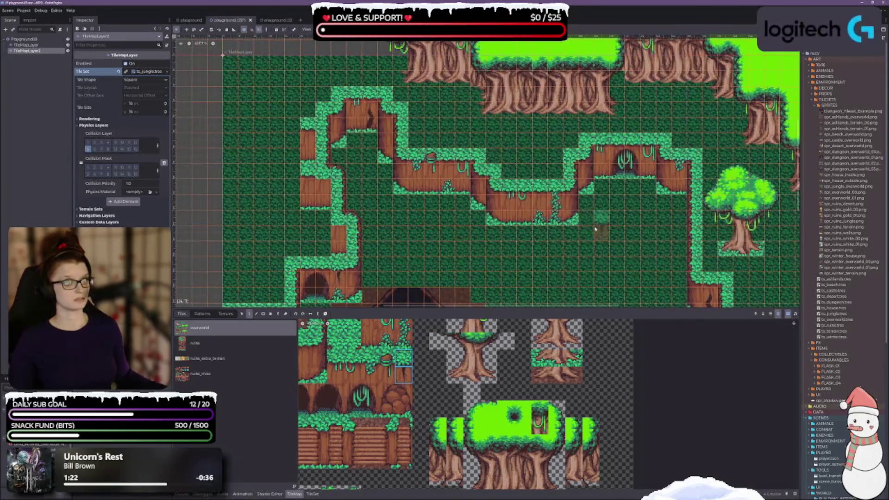
pyautogui.hscroll(10, 611, 181)
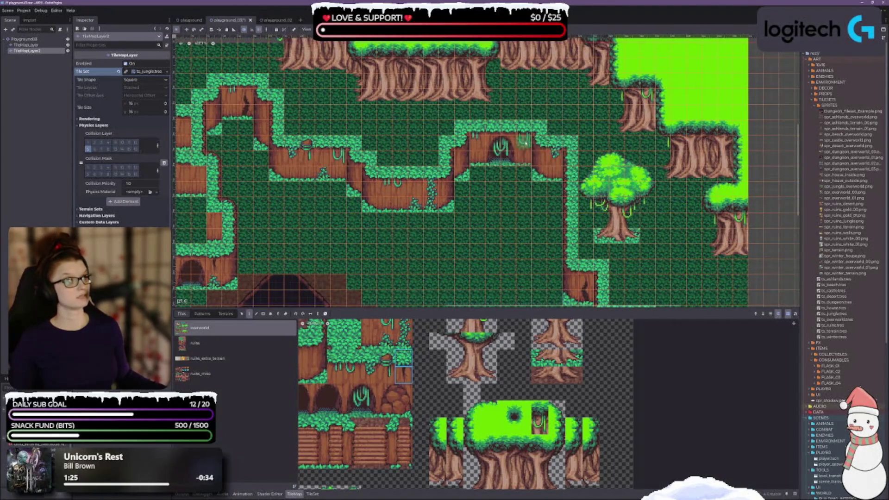
pyautogui.scroll(-8, 472, 139)
pyautogui.hscroll(7, 472, 139)
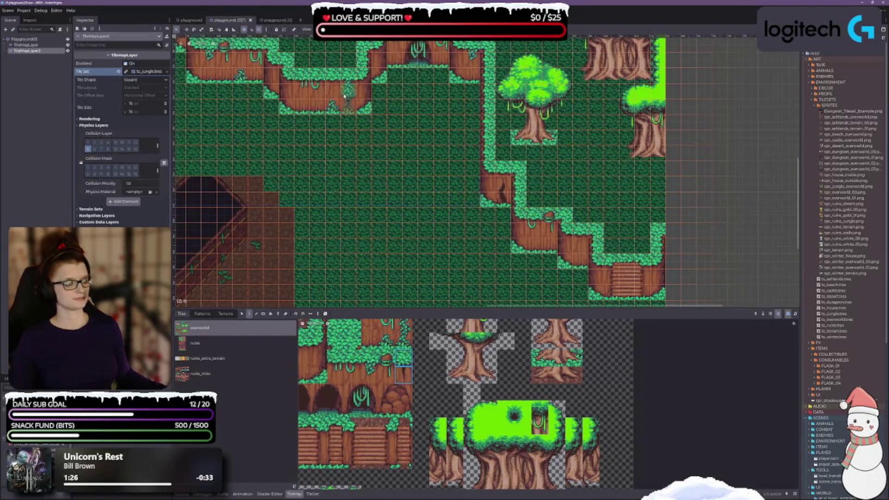
pyautogui.scroll(-6, 445, 185)
pyautogui.hscroll(6, 446, 184)
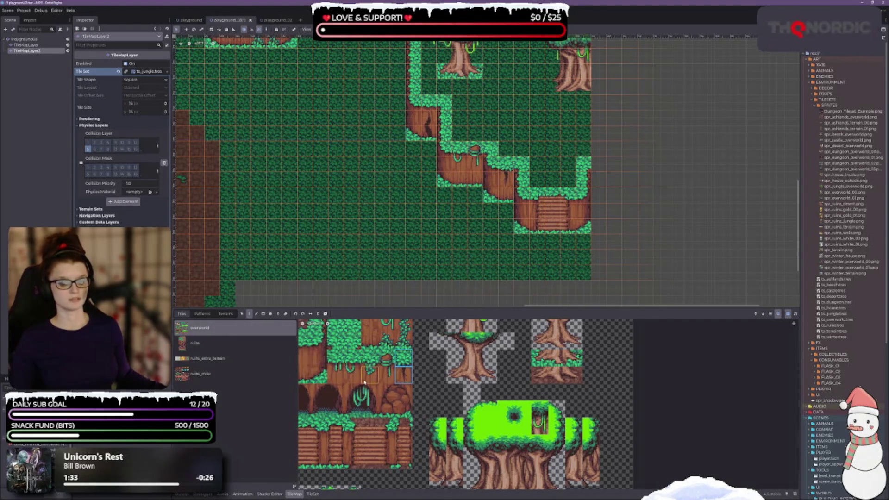
# Paint a dark trunk tile beside the wooden stairs, undoing a cracked trunk placed over a vine
pyautogui.scroll(2, 359, 409)
pyautogui.click(406, 425)
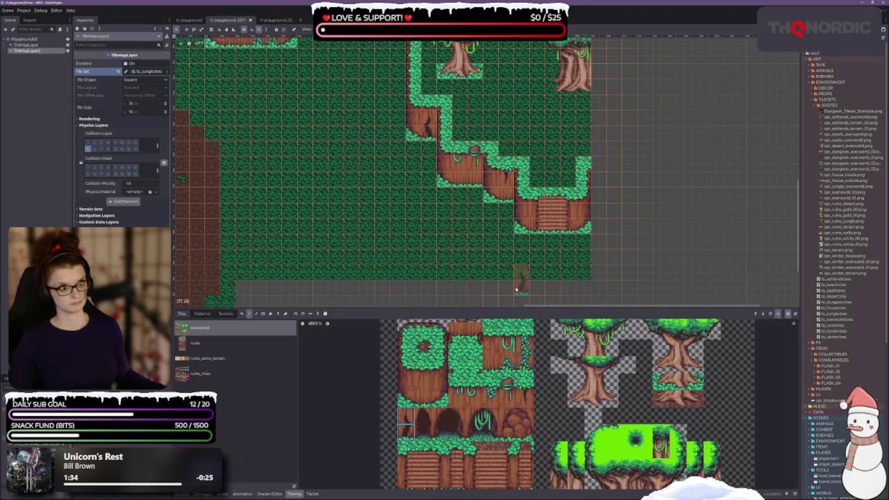
pyautogui.click(525, 223)
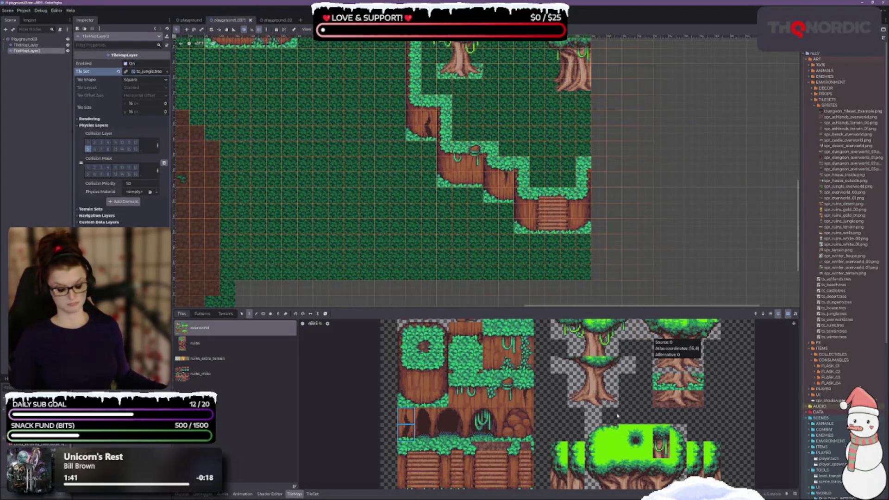
pyautogui.click(461, 171)
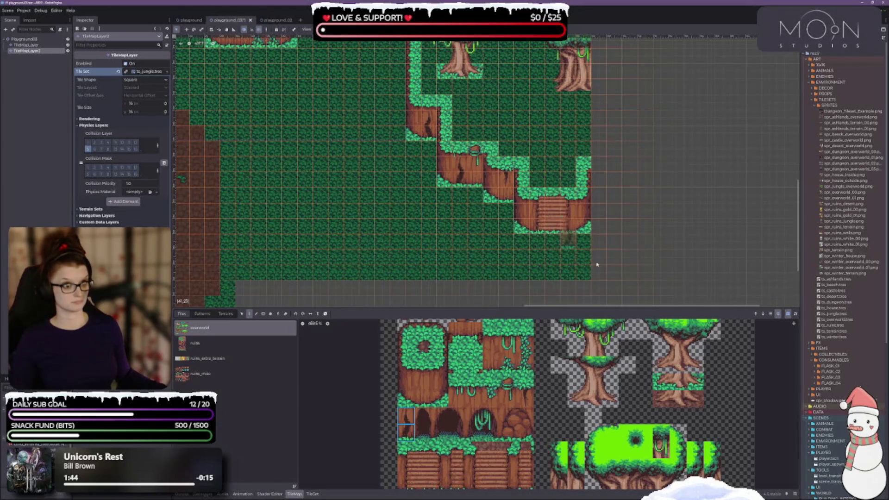
pyautogui.hotkey('ctrl', 'z')
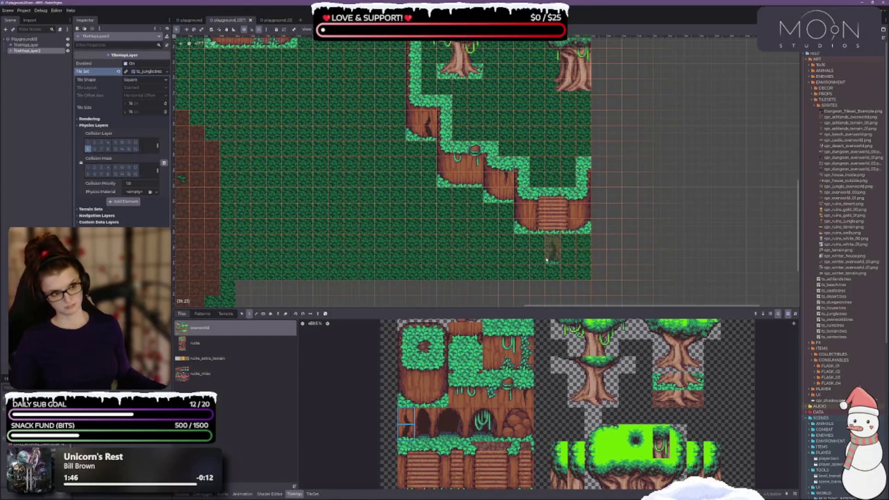
# Pan and zoom the map to look over the lower part of the level
pyautogui.moveTo(319, 201); pyautogui.dragTo(367, 169)
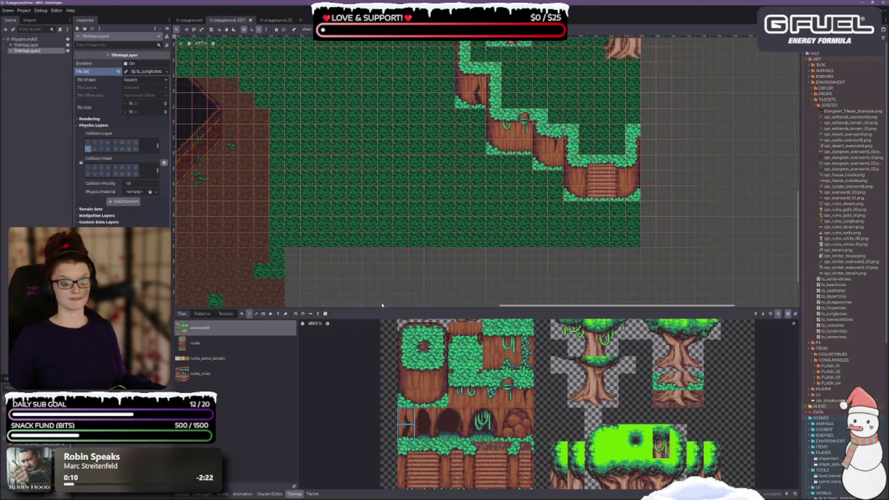
pyautogui.moveTo(381, 308); pyautogui.dragTo(381, 311)
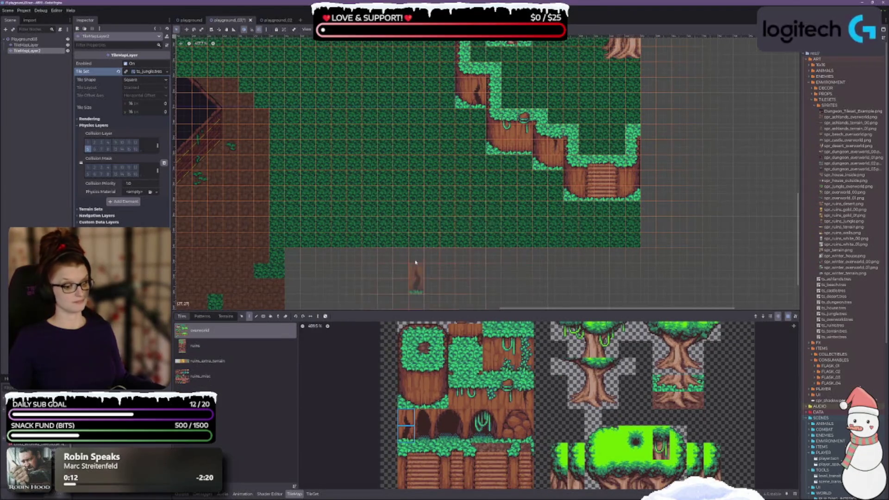
pyautogui.scroll(-3, 416, 186)
pyautogui.scroll(5, 407, 70)
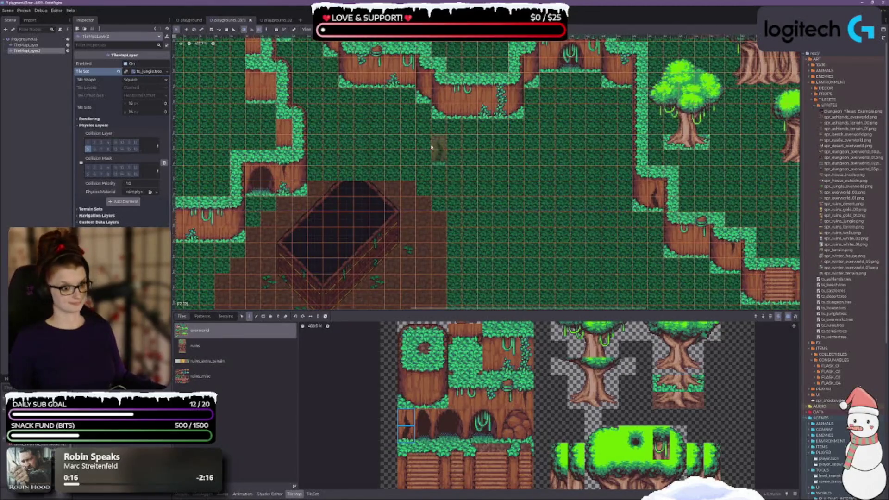
pyautogui.scroll(-3, 554, 199)
pyautogui.hscroll(-3, 555, 197)
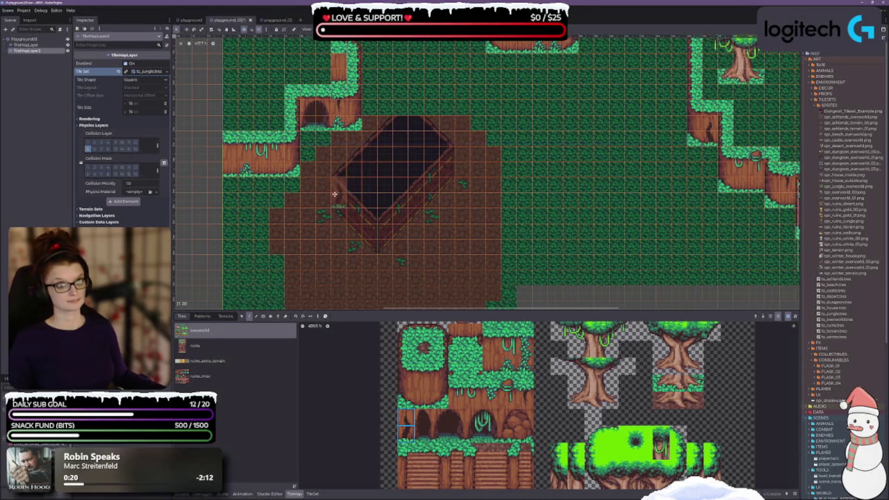
pyautogui.scroll(2, 440, 139)
pyautogui.scroll(5, 408, 250)
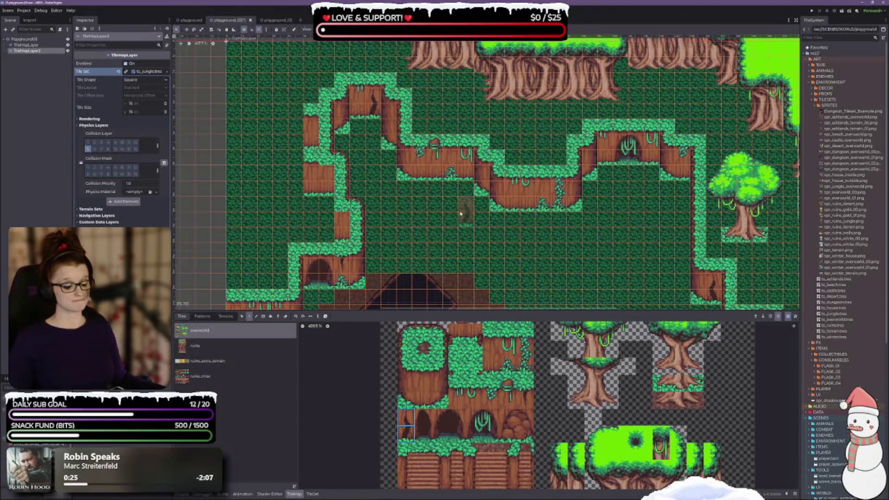
pyautogui.scroll(-3, 461, 213)
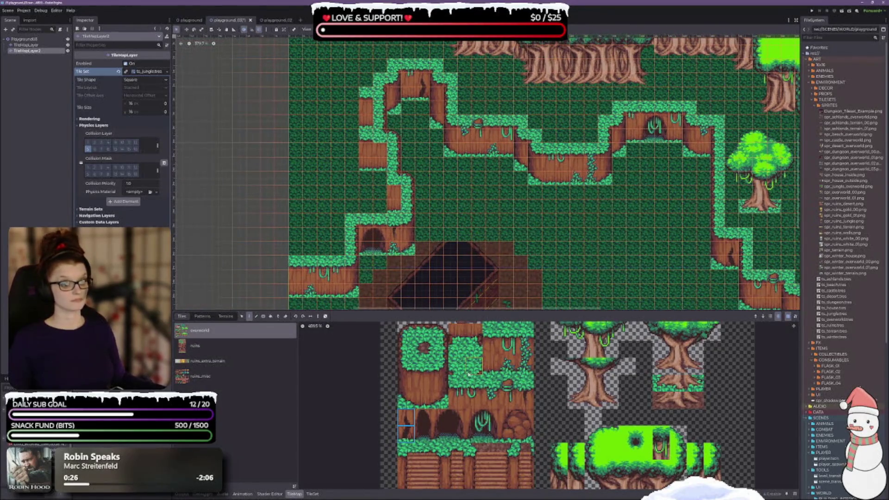
pyautogui.scroll(3, 468, 374)
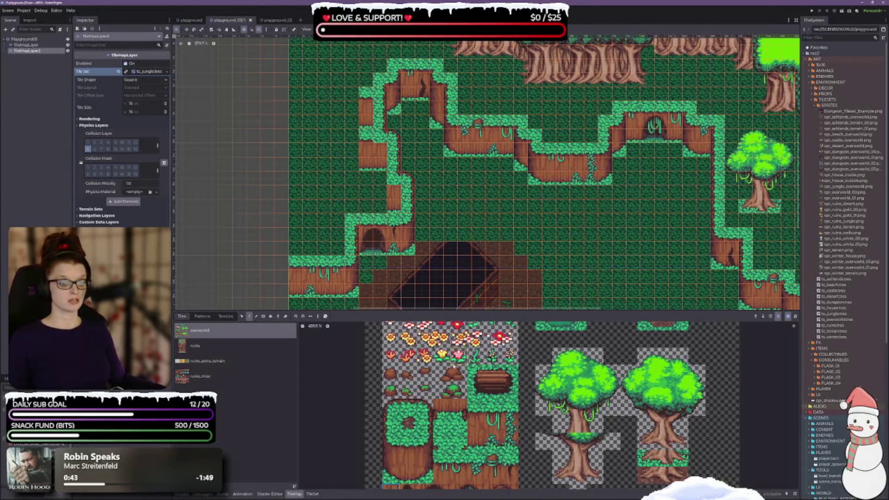
# Select the fallen-log tile block in the atlas
pyautogui.moveTo(472, 369); pyautogui.dragTo(514, 394)
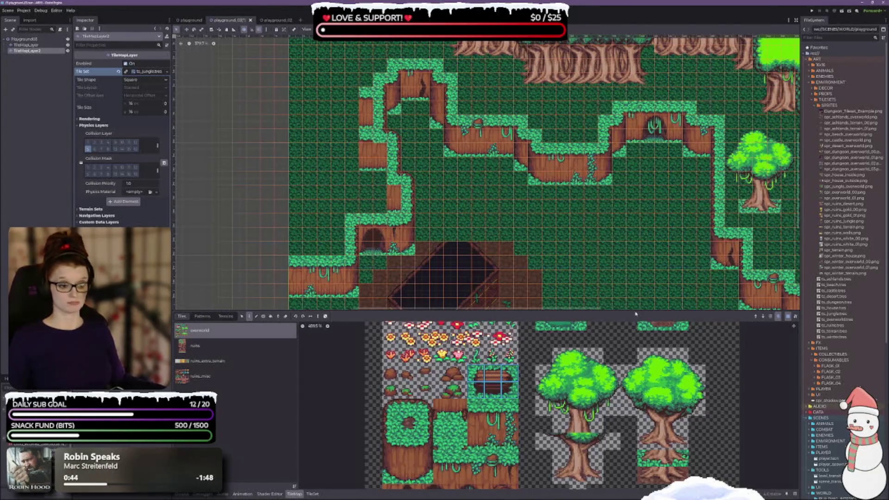
pyautogui.scroll(2, 463, 222)
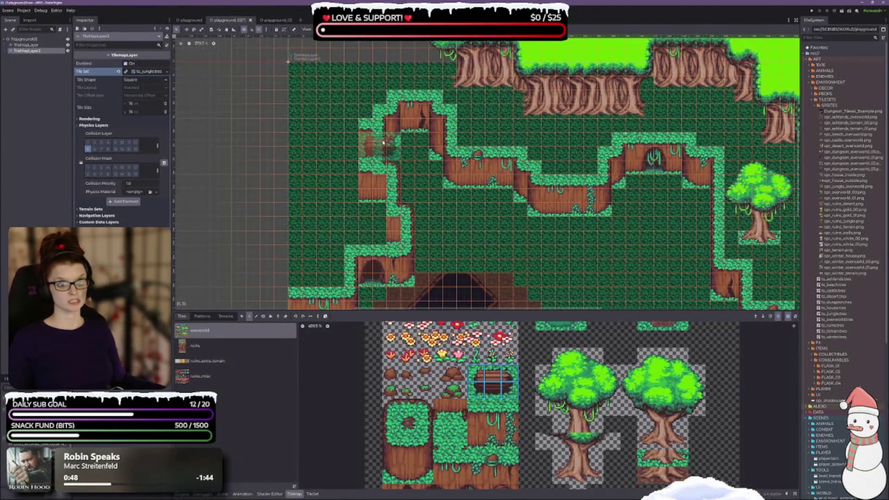
pyautogui.scroll(5, 366, 230)
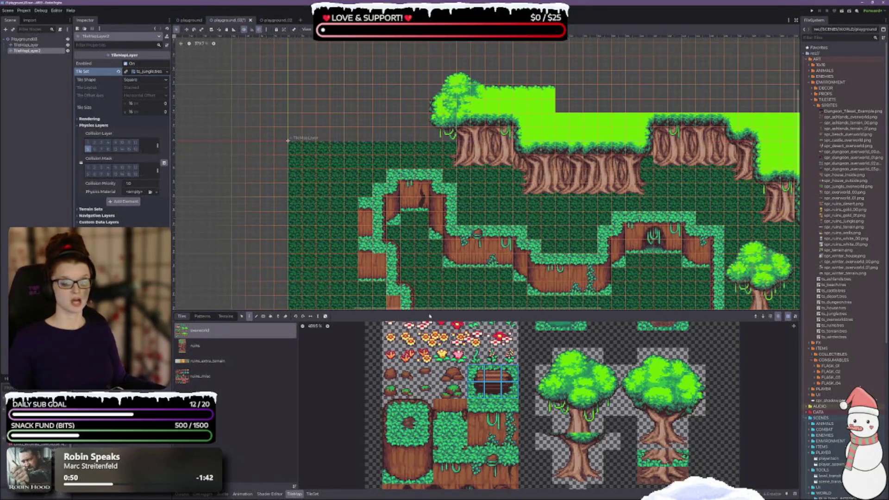
pyautogui.scroll(-5, 423, 436)
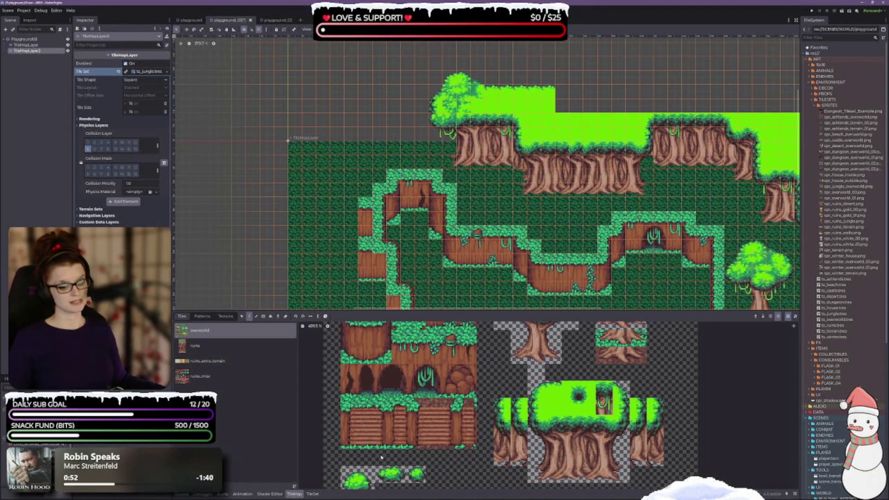
pyautogui.scroll(5, 436, 96)
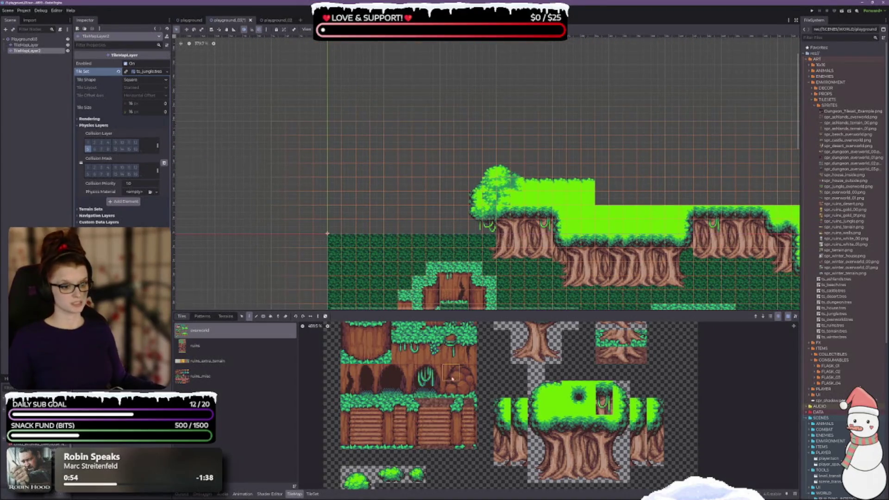
pyautogui.scroll(3, 451, 379)
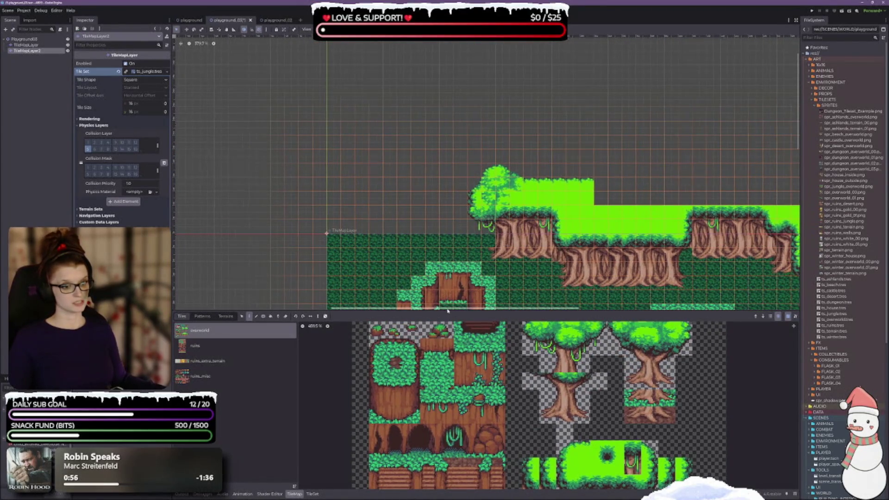
# Make the atlas panel taller and zoom it out to 379.7% to show the pond and dirt tiles
pyautogui.moveTo(447, 311); pyautogui.dragTo(448, 271)
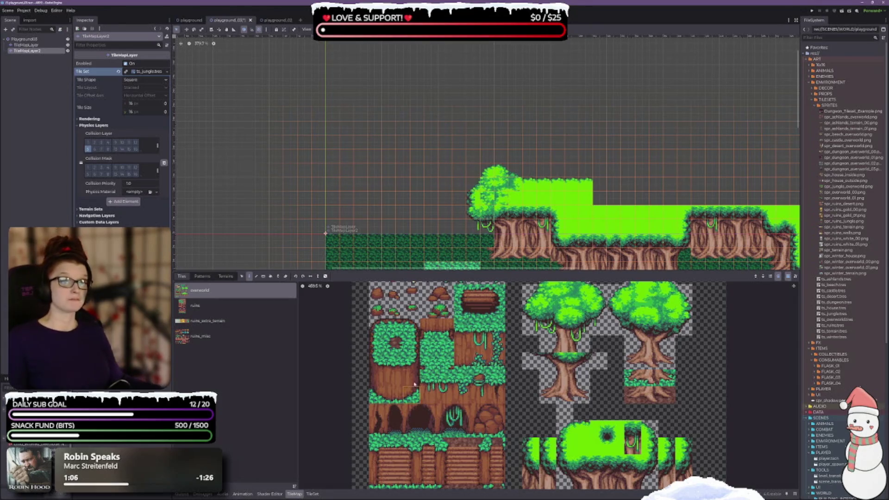
pyautogui.scroll(3, 464, 318)
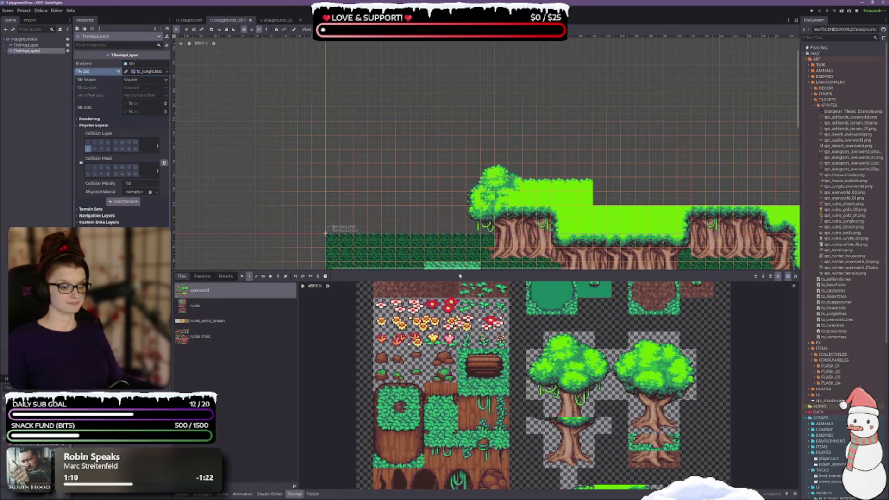
pyautogui.moveTo(500, 224); pyautogui.dragTo(482, 136)
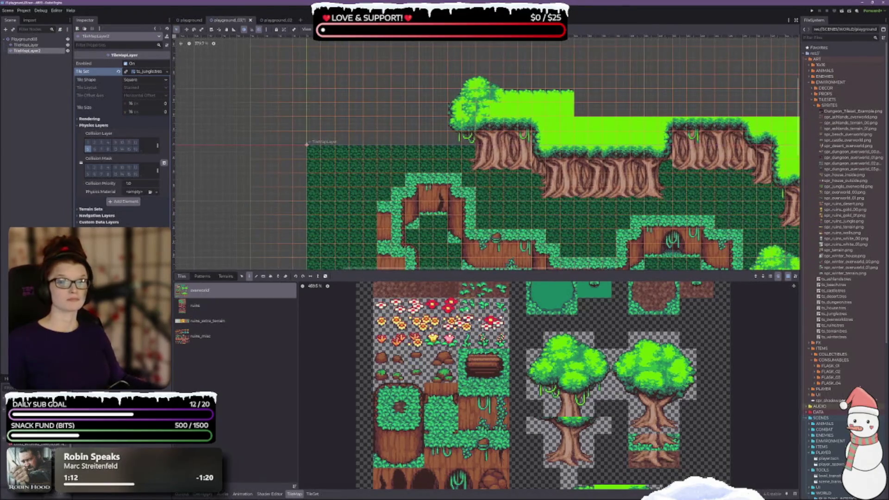
pyautogui.moveTo(459, 272); pyautogui.dragTo(458, 300)
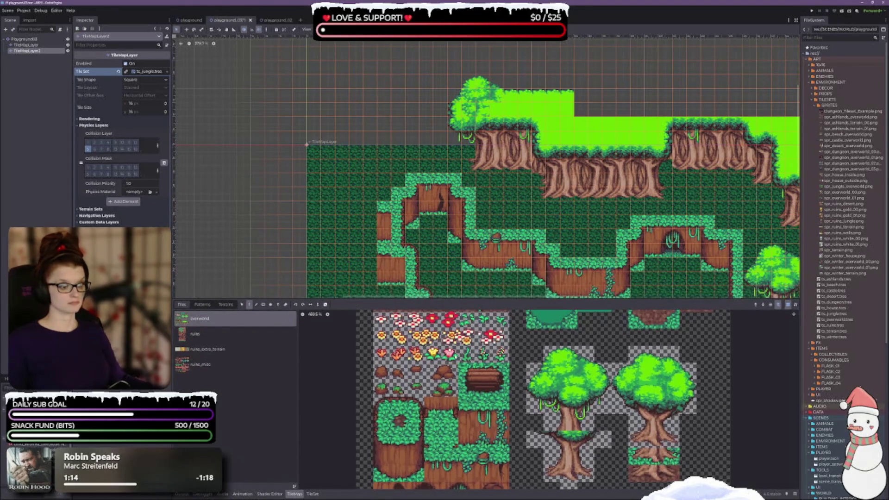
pyautogui.scroll(-2, 568, 378)
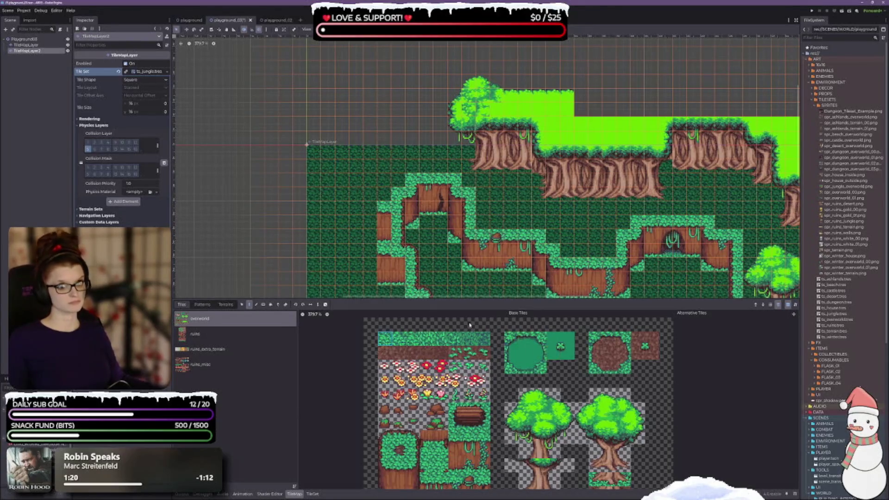
pyautogui.scroll(-5, 419, 119)
pyautogui.hscroll(3, 419, 120)
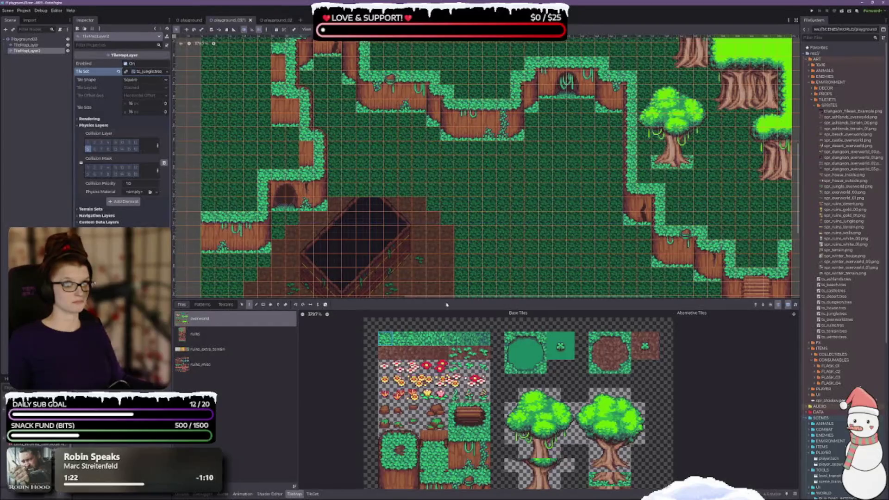
pyautogui.scroll(1, 328, 183)
pyautogui.hscroll(-1, 327, 184)
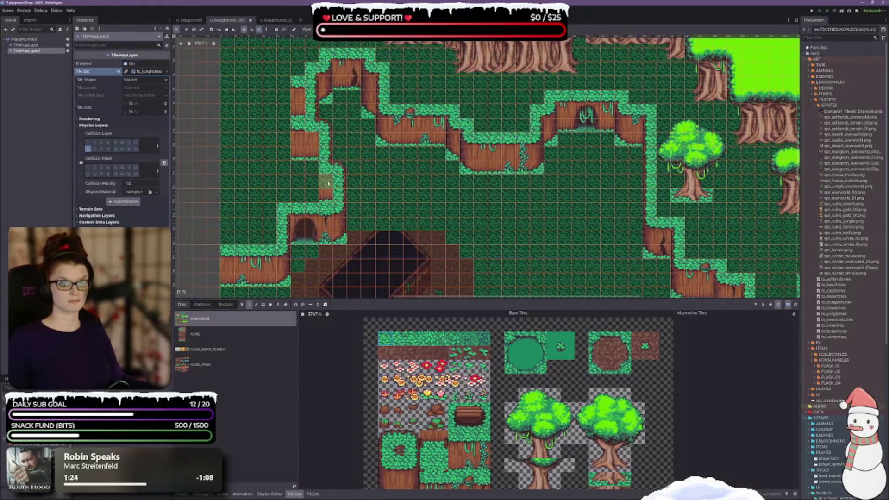
pyautogui.moveTo(326, 181); pyautogui.dragTo(326, 196)
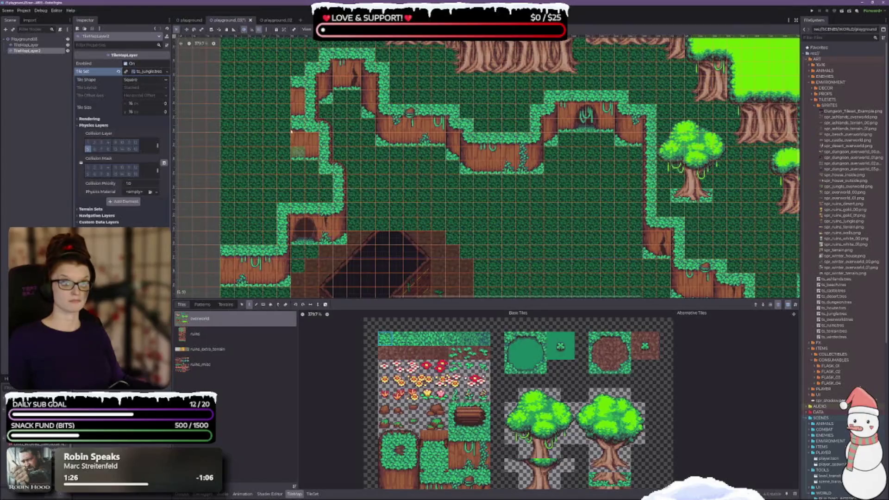
pyautogui.click(312, 153)
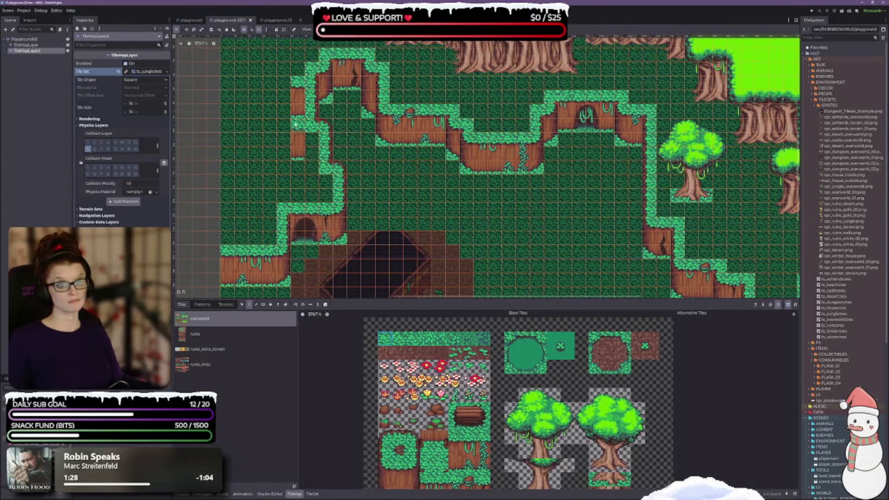
pyautogui.moveTo(298, 150); pyautogui.dragTo(295, 101)
pyautogui.scroll(-2, 431, 175)
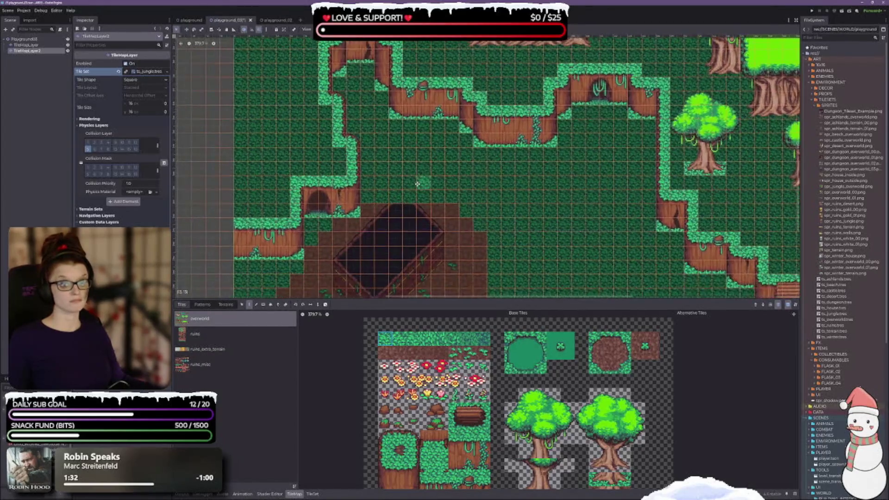
pyautogui.scroll(4, 428, 180)
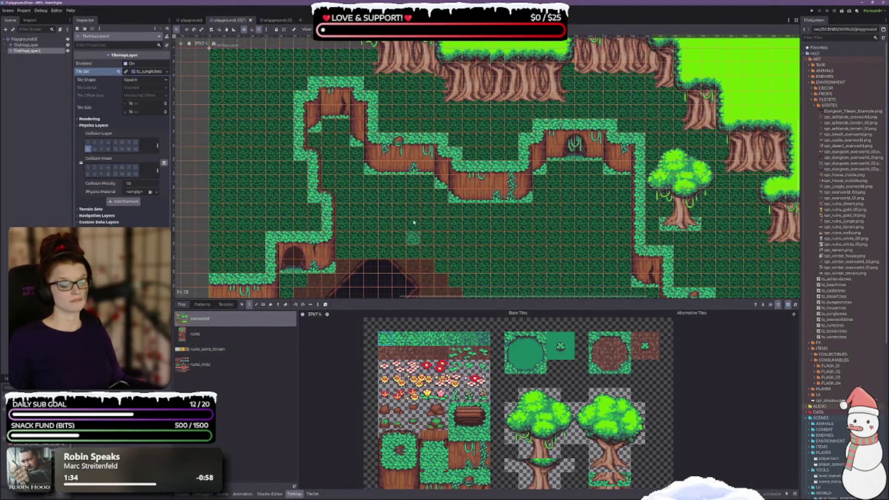
pyautogui.hscroll(5, 530, 185)
pyautogui.scroll(-3, 463, 209)
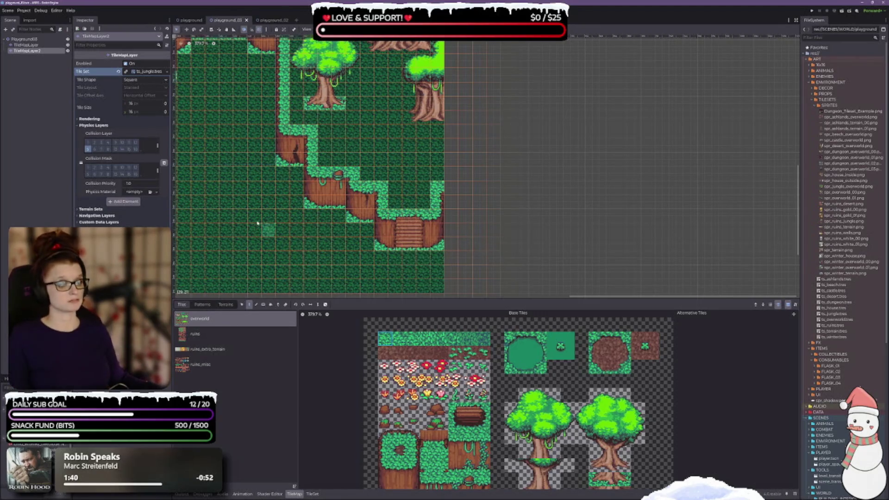
pyautogui.hscroll(-3, 343, 186)
pyautogui.scroll(-1, 364, 144)
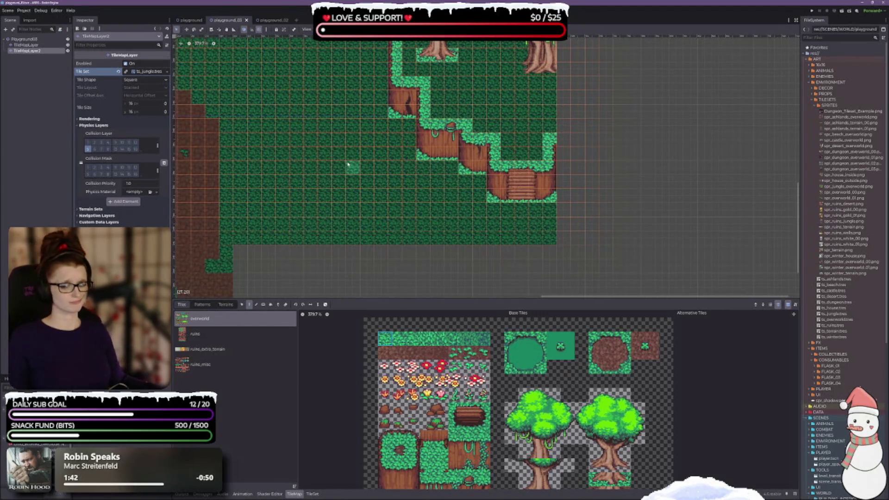
pyautogui.hscroll(-5, 352, 166)
pyautogui.scroll(-1, 533, 120)
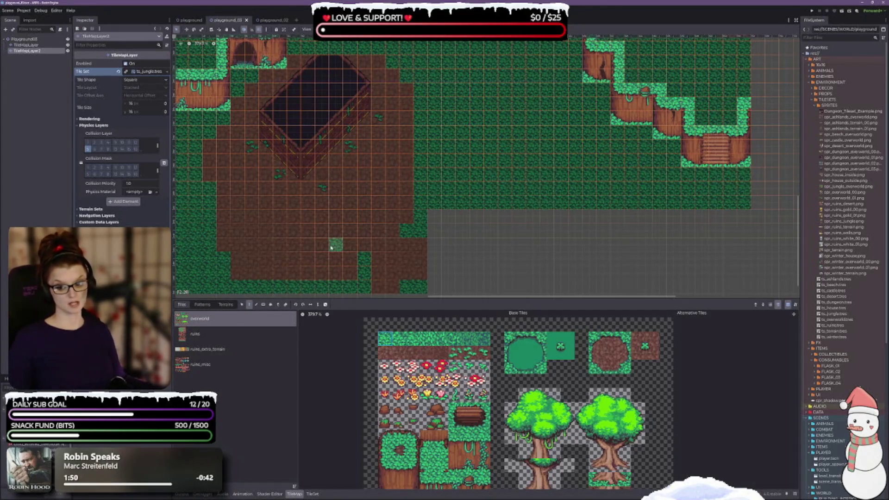
pyautogui.moveTo(352, 207); pyautogui.dragTo(450, 237)
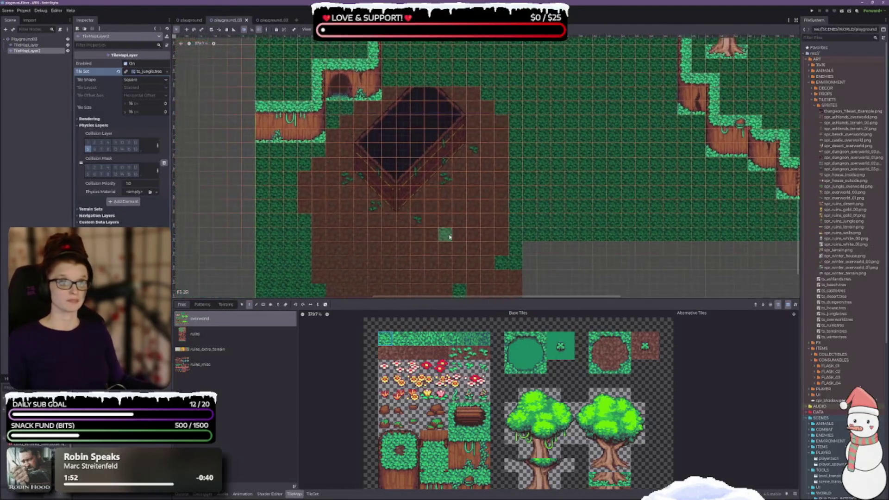
pyautogui.moveTo(472, 204); pyautogui.dragTo(446, 170)
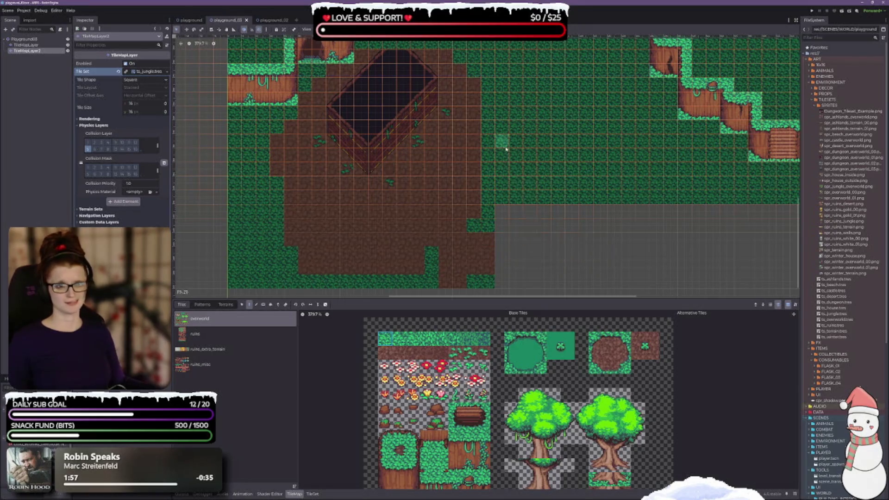
pyautogui.moveTo(506, 149); pyautogui.dragTo(528, 261)
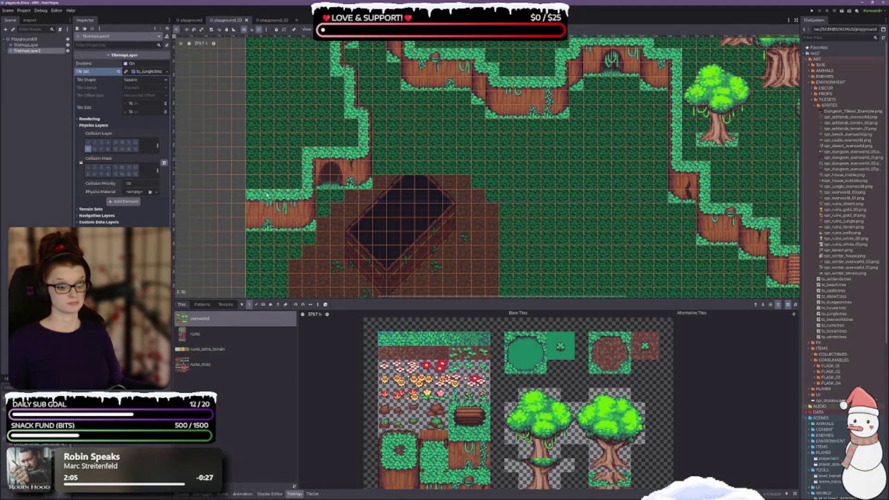
pyautogui.scroll(-2, 508, 393)
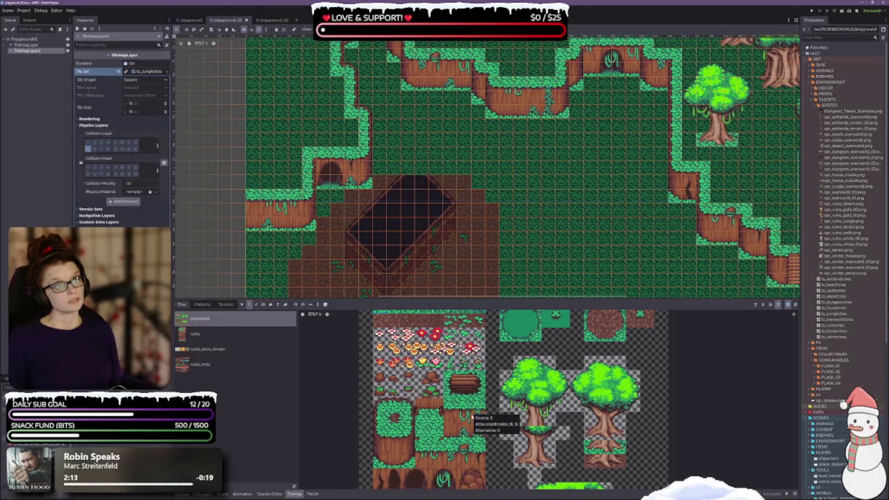
pyautogui.scroll(-3, 521, 419)
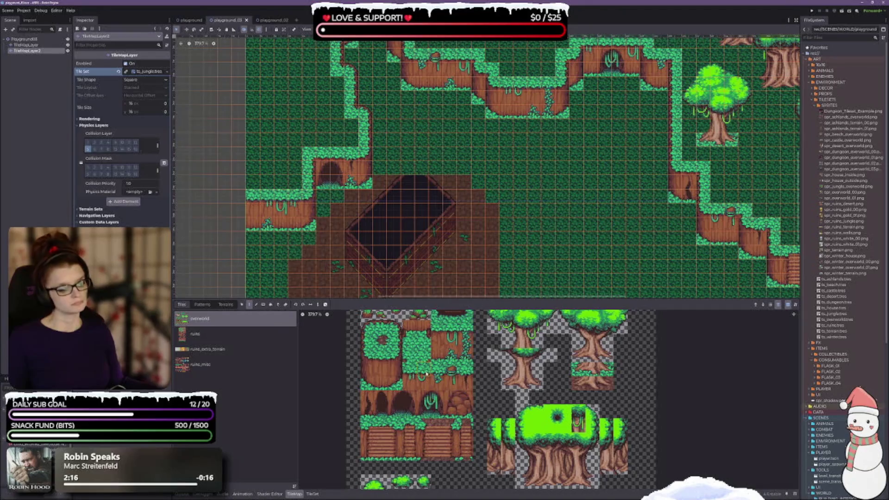
pyautogui.click(425, 376)
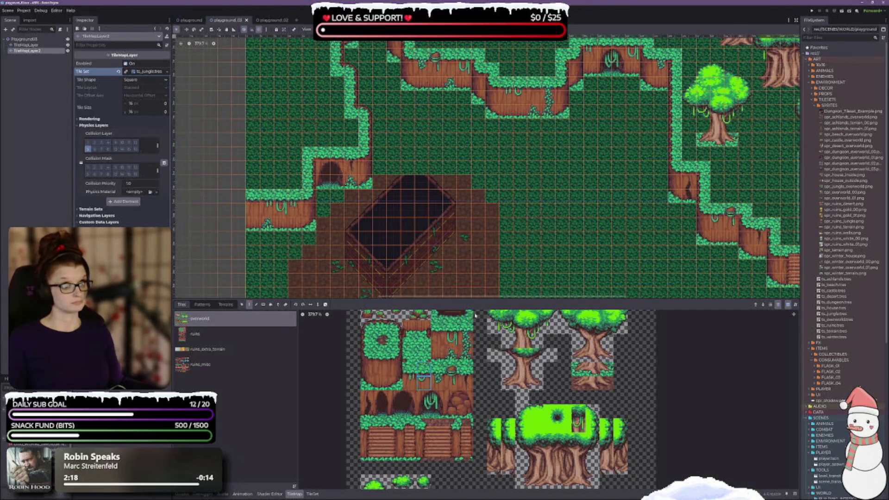
pyautogui.scroll(3, 426, 249)
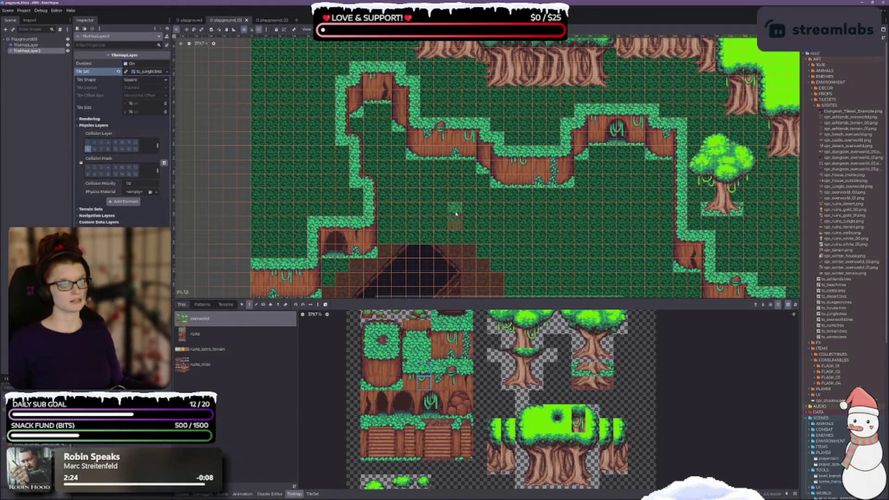
pyautogui.moveTo(513, 226); pyautogui.dragTo(439, 122)
pyautogui.moveTo(678, 206)
pyautogui.mouseDown()
pyautogui.moveTo(495, 163)
pyautogui.moveTo(509, 264)
pyautogui.moveTo(530, 233)
pyautogui.moveTo(505, 211)
pyautogui.mouseUp()
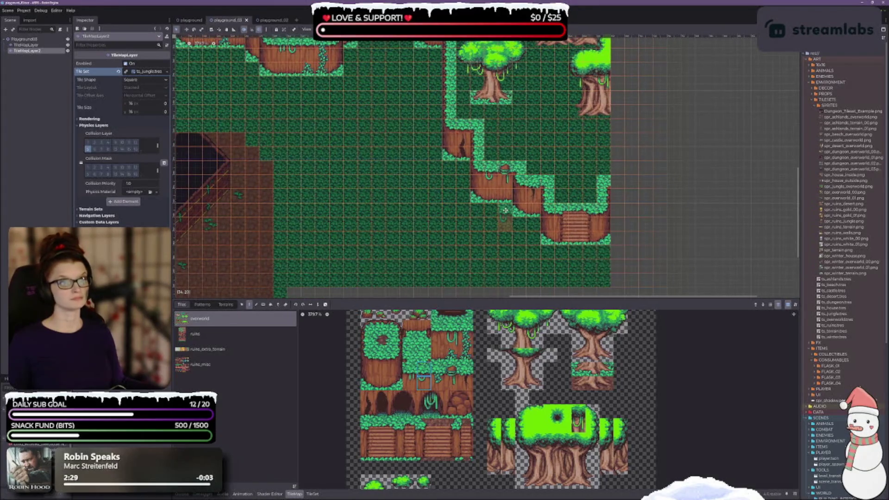
pyautogui.scroll(-1, 505, 211)
pyautogui.hscroll(-10, 506, 210)
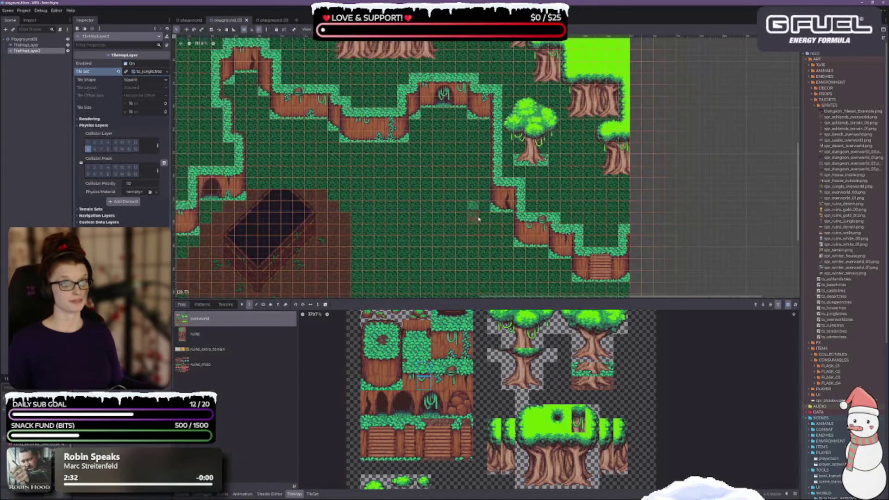
pyautogui.scroll(3, 485, 409)
pyautogui.scroll(-1, 491, 402)
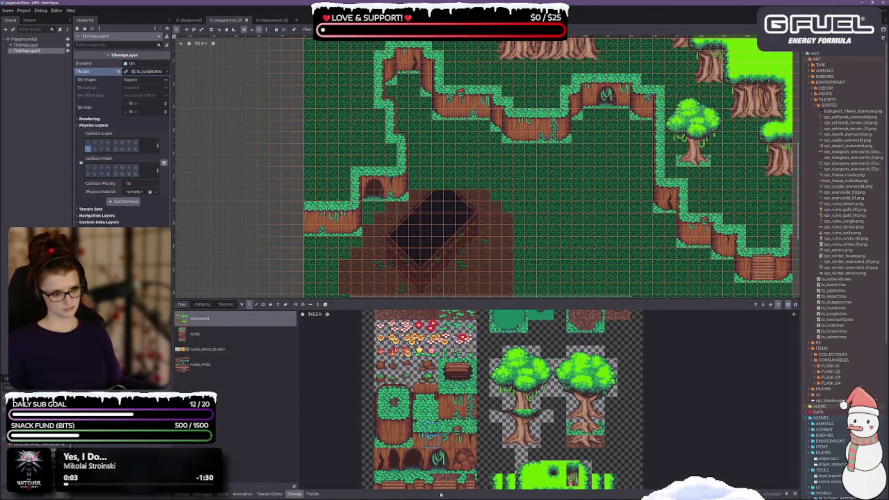
# Enlarge the bottom tile panel and toggle between the Terrains and Tiles views
pyautogui.scroll(1, 403, 368)
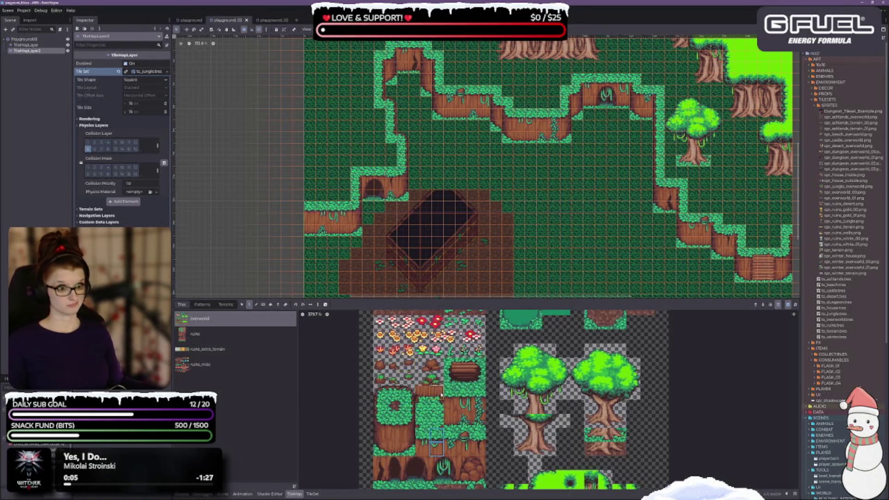
pyautogui.scroll(1, 405, 399)
pyautogui.scroll(1, 408, 407)
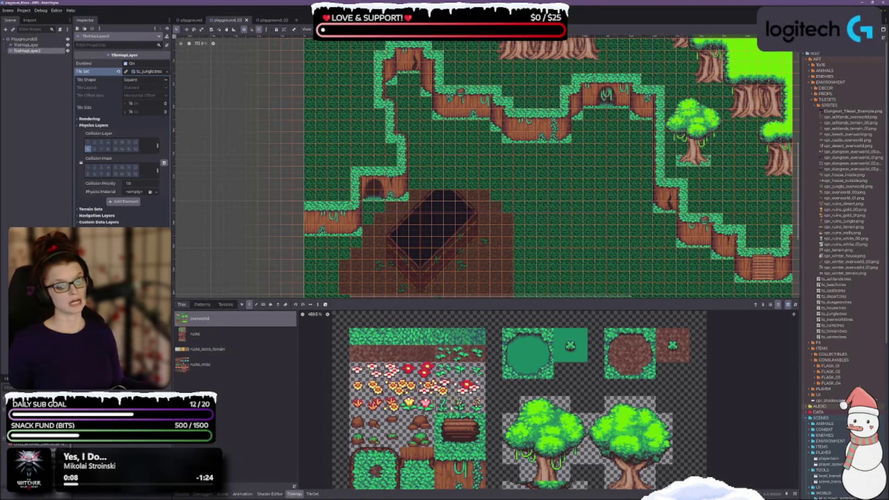
pyautogui.scroll(2, 463, 426)
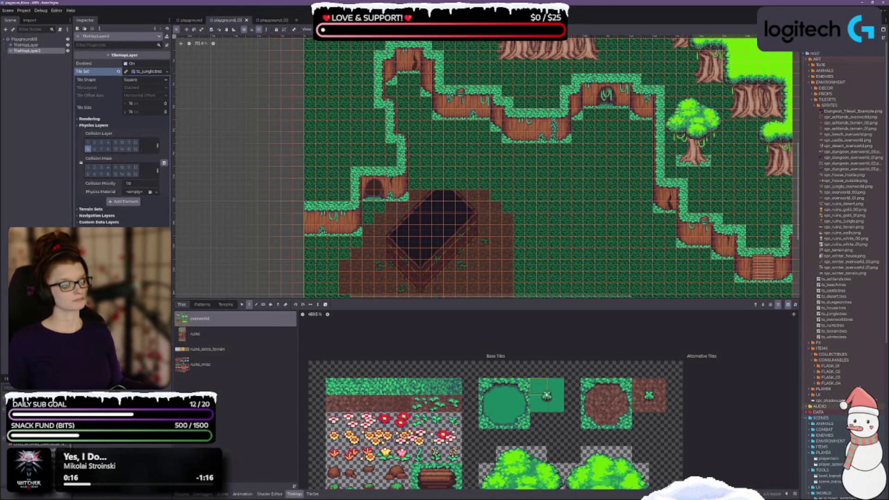
pyautogui.scroll(-1, 522, 372)
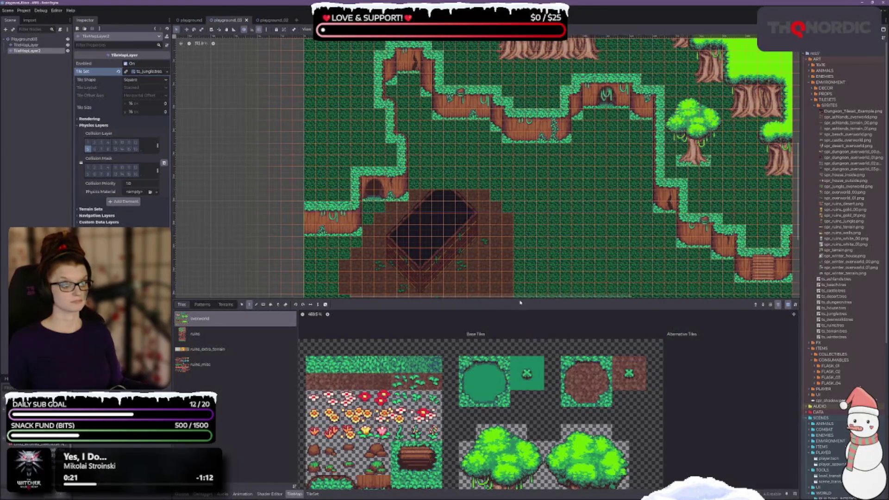
pyautogui.moveTo(518, 298); pyautogui.dragTo(517, 220)
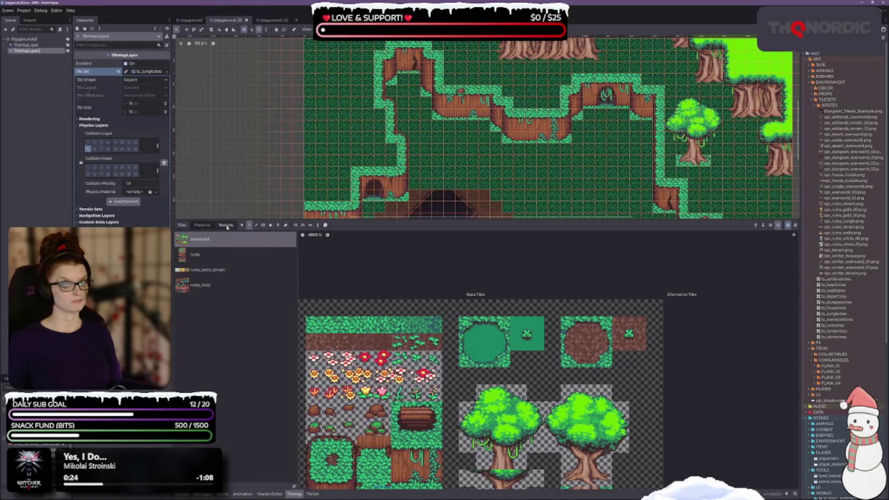
pyautogui.click(225, 226)
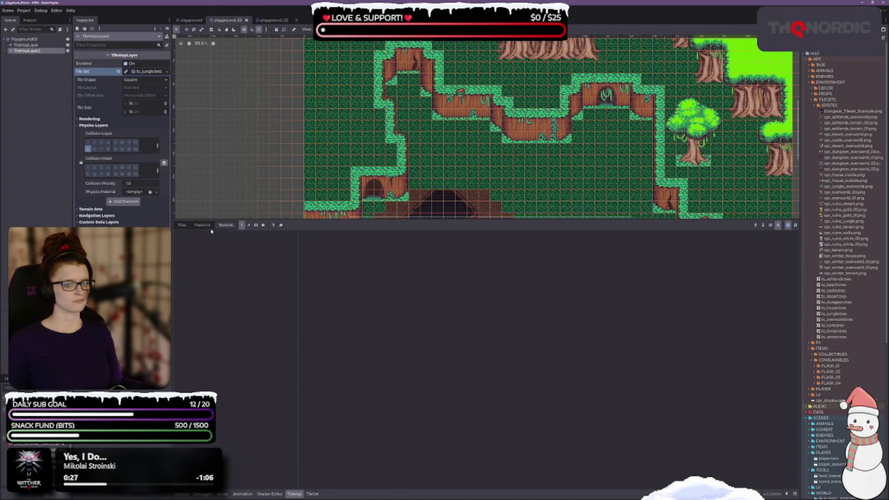
pyautogui.click(181, 226)
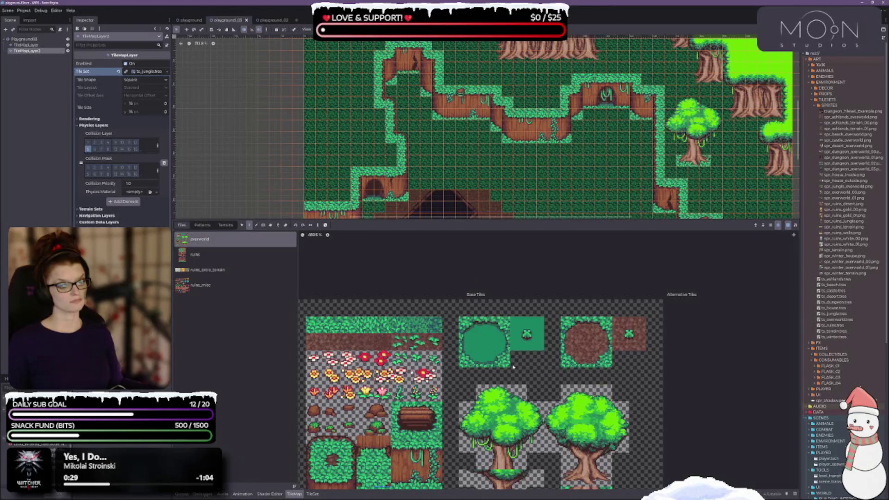
# Narrow the tile source list so the atlas gets more width
pyautogui.scroll(-3, 510, 327)
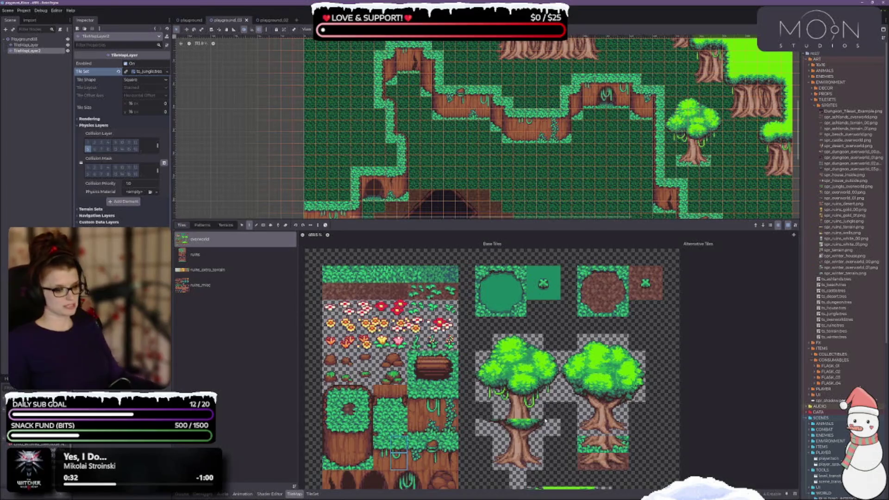
pyautogui.scroll(-2, 442, 340)
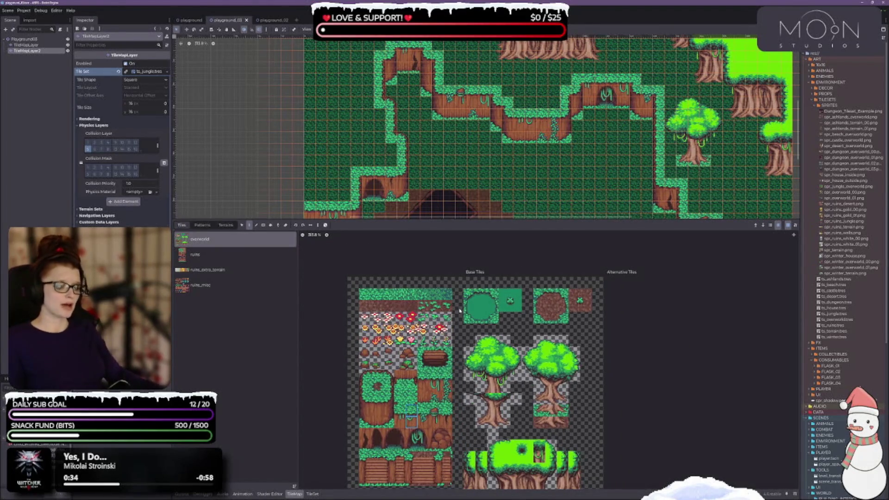
pyautogui.scroll(-1, 496, 384)
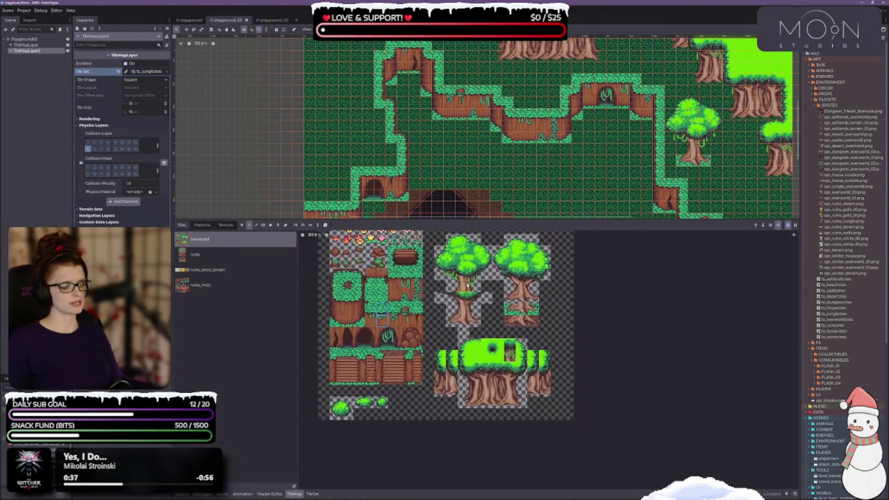
pyautogui.scroll(2, 488, 322)
pyautogui.scroll(1, 487, 323)
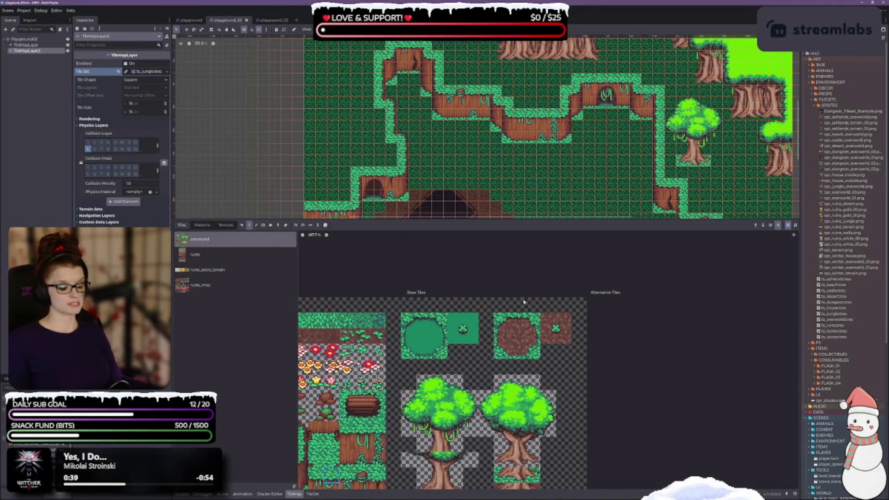
pyautogui.scroll(1, 502, 332)
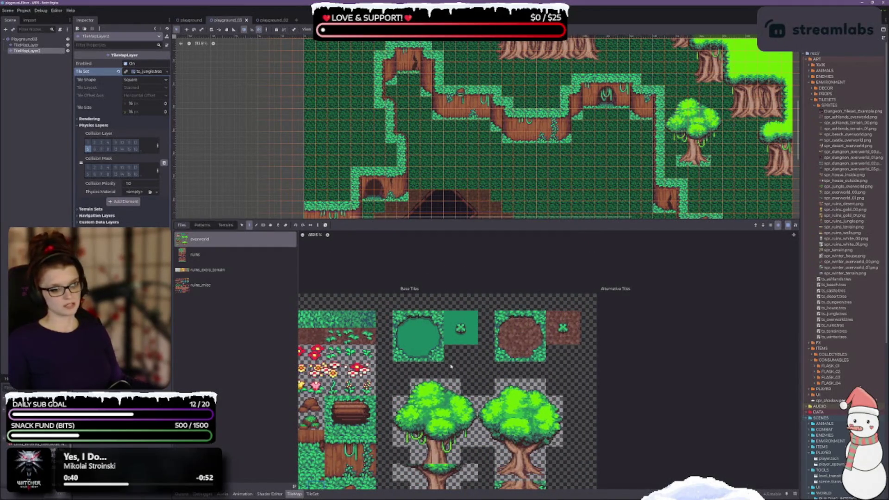
pyautogui.moveTo(298, 268); pyautogui.dragTo(245, 268)
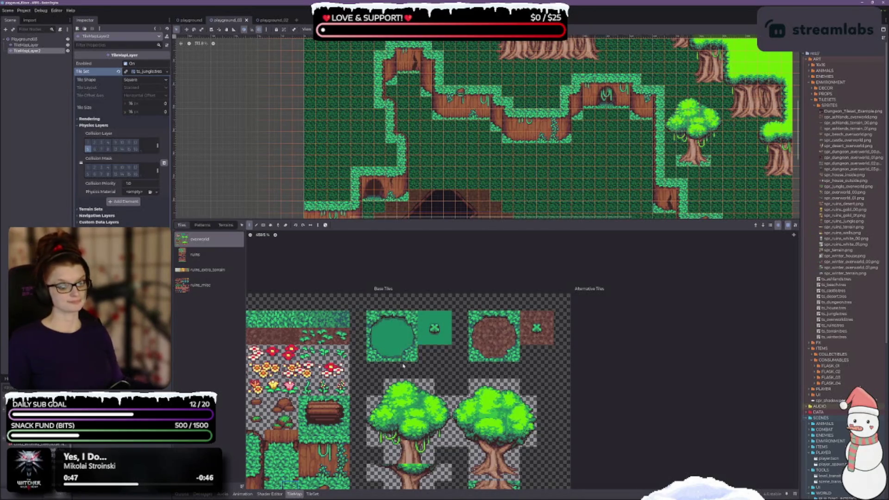
# Expand the tileset's Terrain Sets, showing Match Corners mode with Terrain 0
pyautogui.scroll(1, 419, 361)
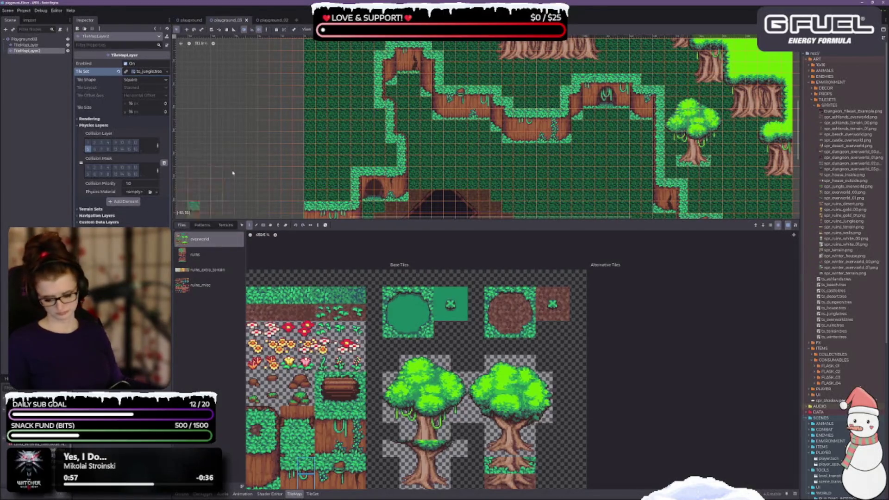
pyautogui.scroll(1, 609, 325)
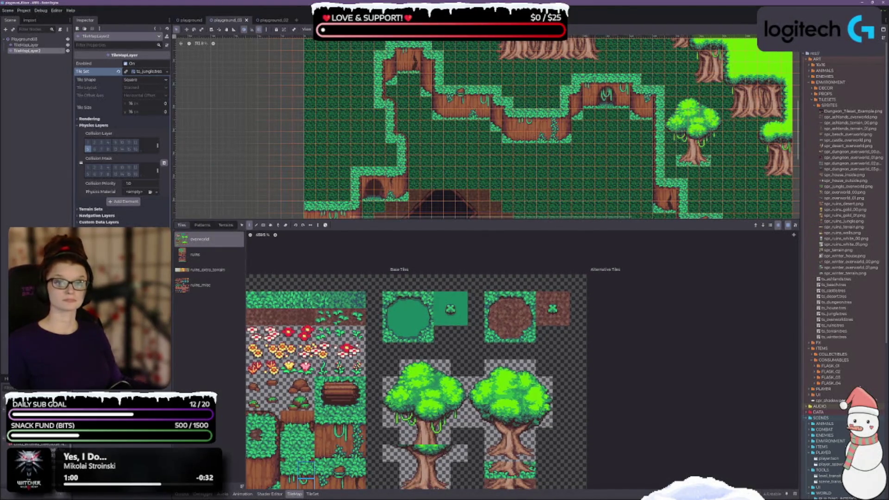
pyautogui.click(79, 209)
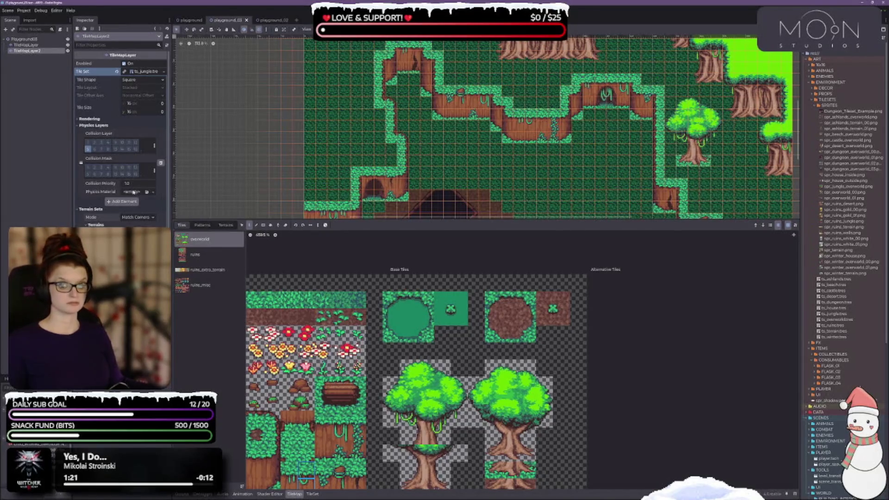
pyautogui.scroll(-1, 132, 191)
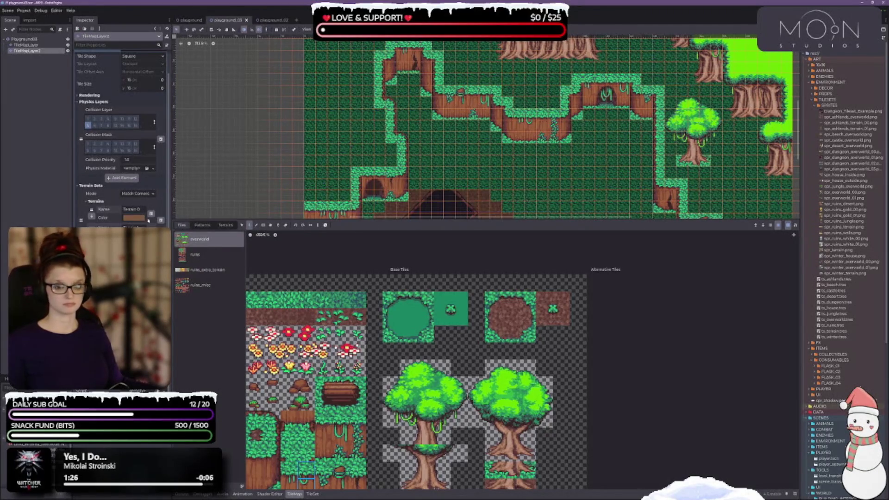
# Rename Terrain 0 to 'water', save the scene, and switch to the TileSet editor
pyautogui.tripleClick(141, 210)
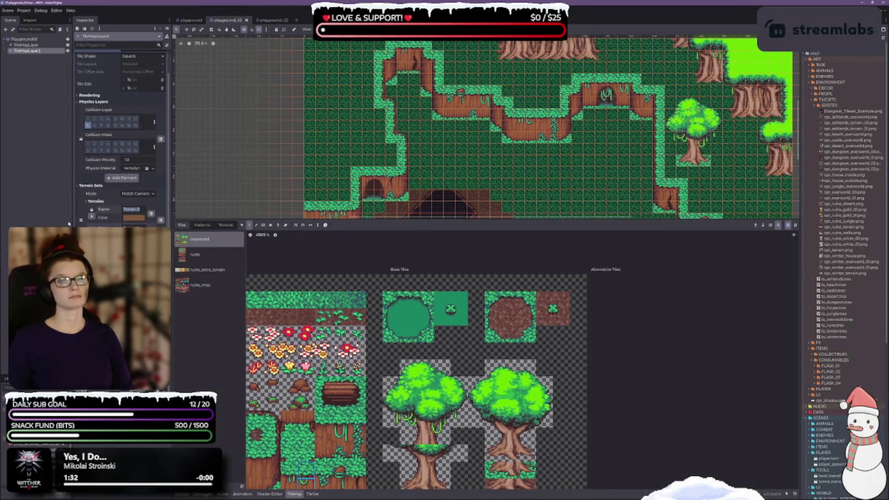
pyautogui.write('wat')
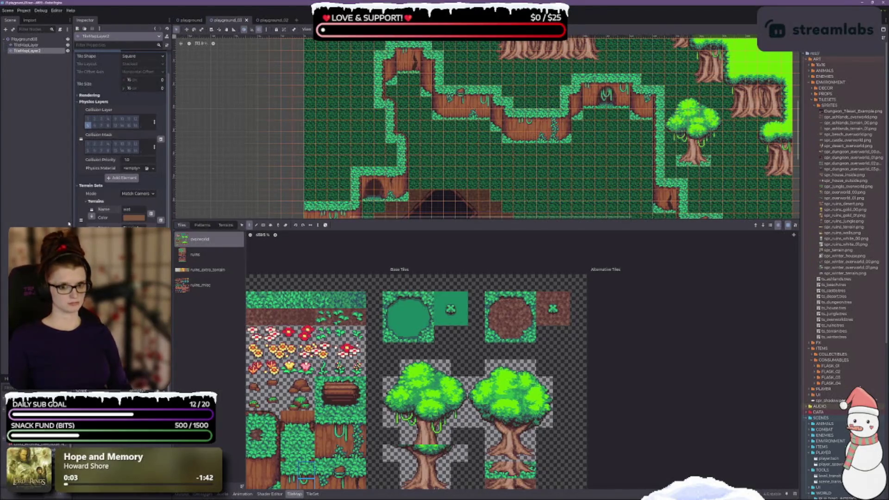
pyautogui.write('er')
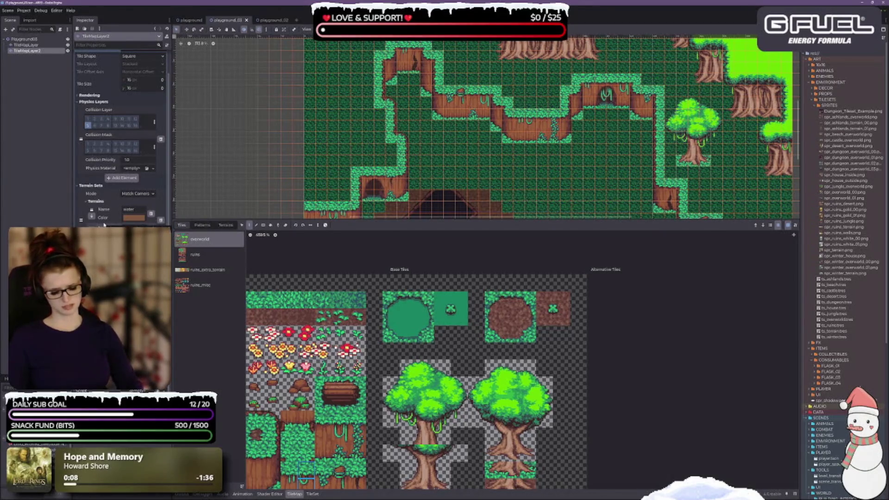
pyautogui.hotkey('ctrl', 's')
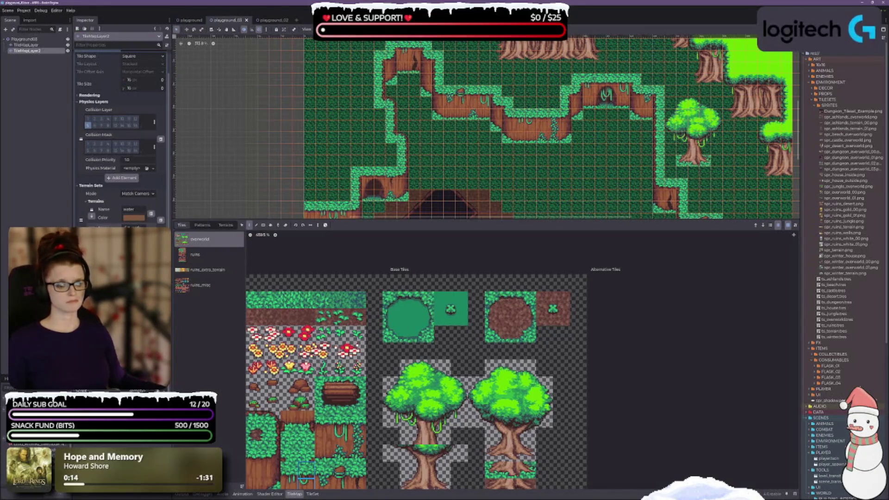
pyautogui.hotkey('ctrl', 's')
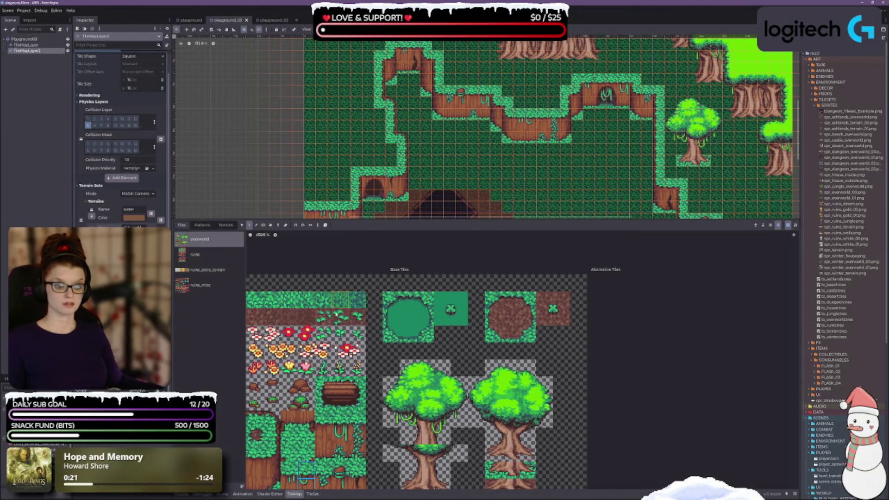
pyautogui.scroll(1, 292, 305)
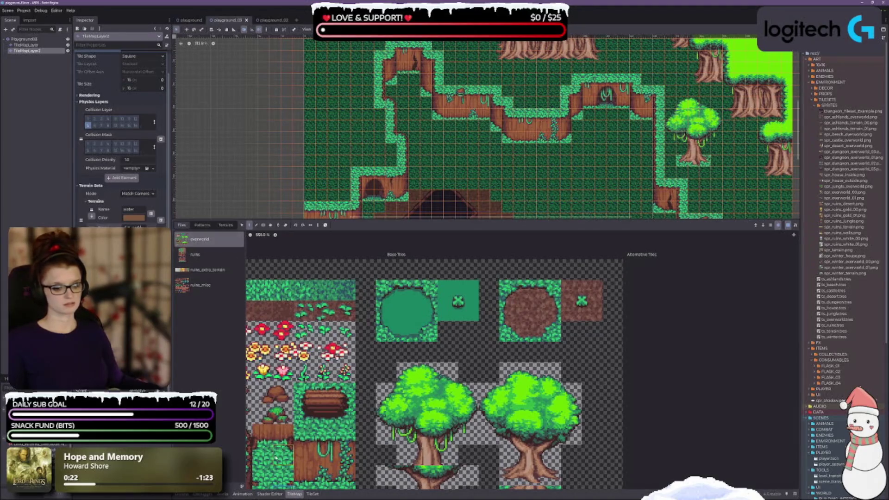
pyautogui.click(313, 494)
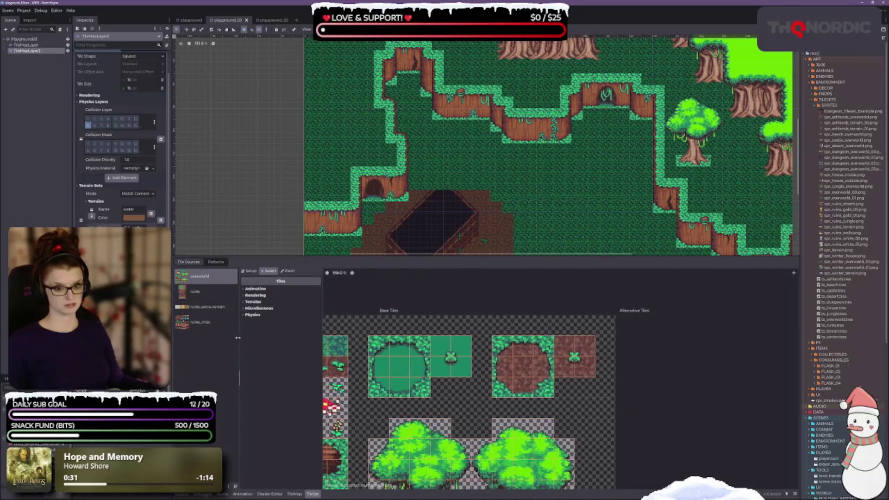
# Select the 3x3 block of pond tiles in the atlas
pyautogui.moveTo(382, 347)
pyautogui.mouseDown()
pyautogui.moveTo(426, 390)
pyautogui.moveTo(442, 370)
pyautogui.moveTo(575, 357)
pyautogui.moveTo(598, 396)
pyautogui.mouseUp()
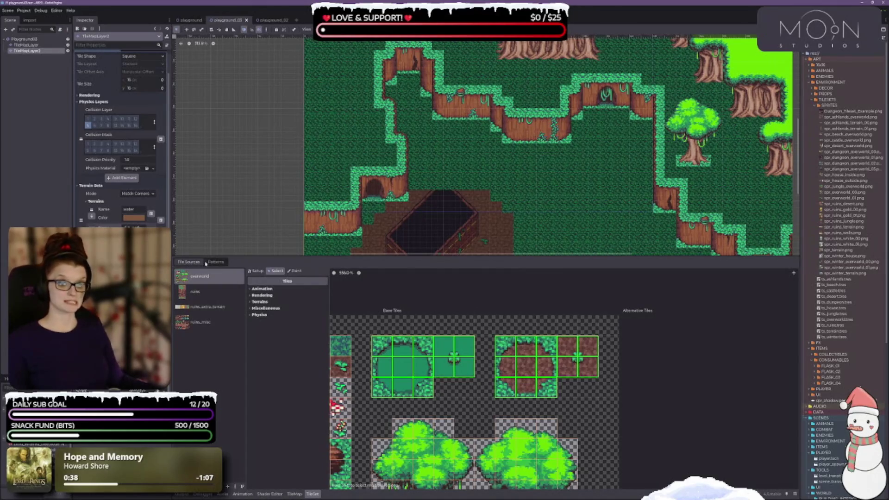
pyautogui.click(216, 262)
pyautogui.click(189, 262)
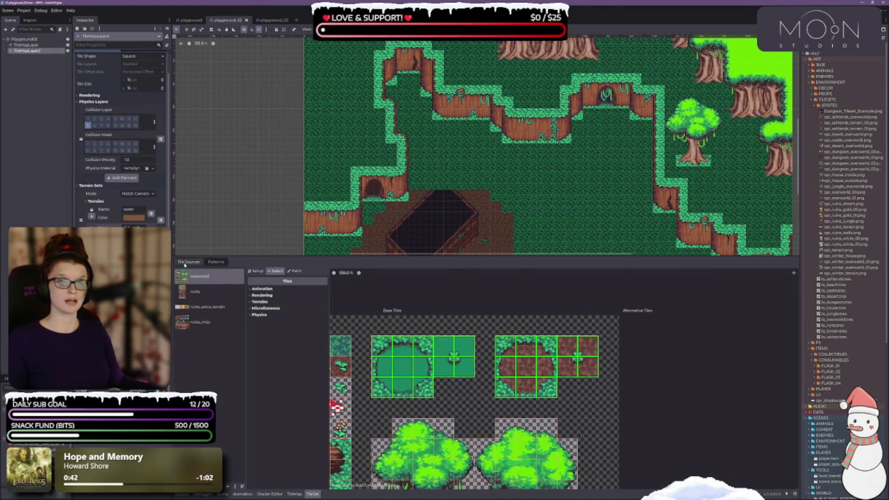
# Set the paint property to Terrains and choose Terrain Set 0
pyautogui.click(295, 271)
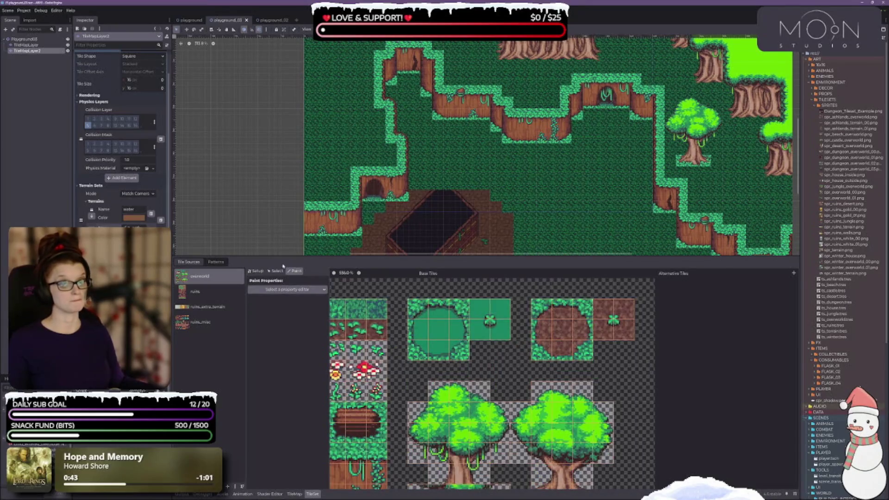
pyautogui.click(273, 289)
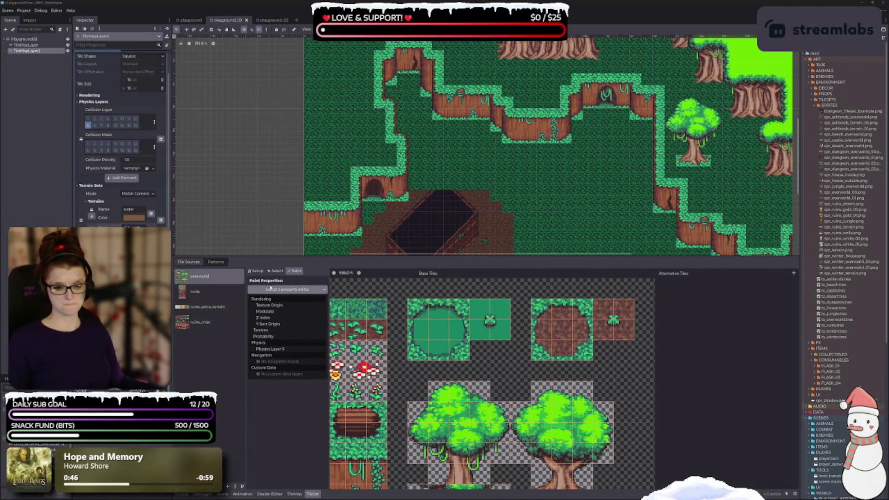
pyautogui.click(276, 330)
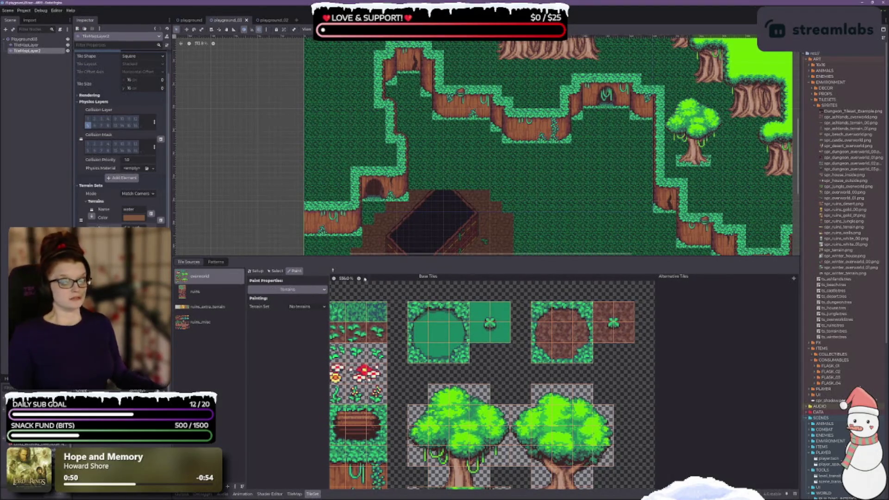
pyautogui.click(277, 271)
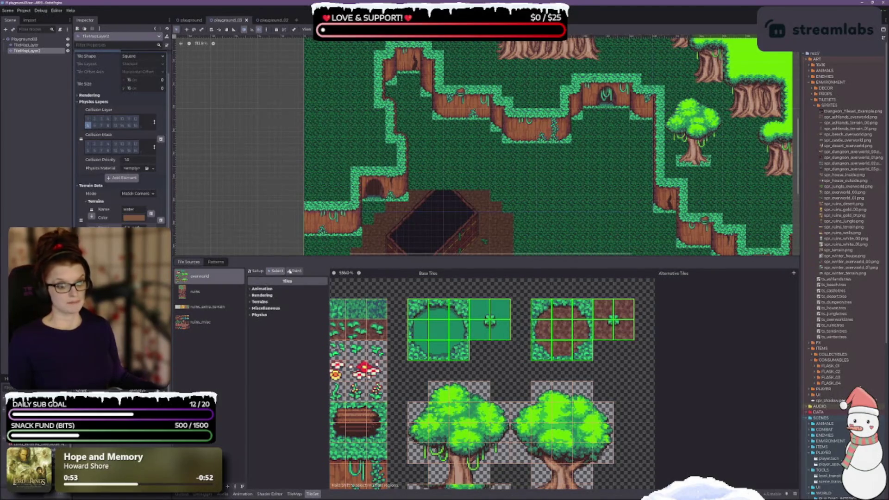
pyautogui.click(295, 271)
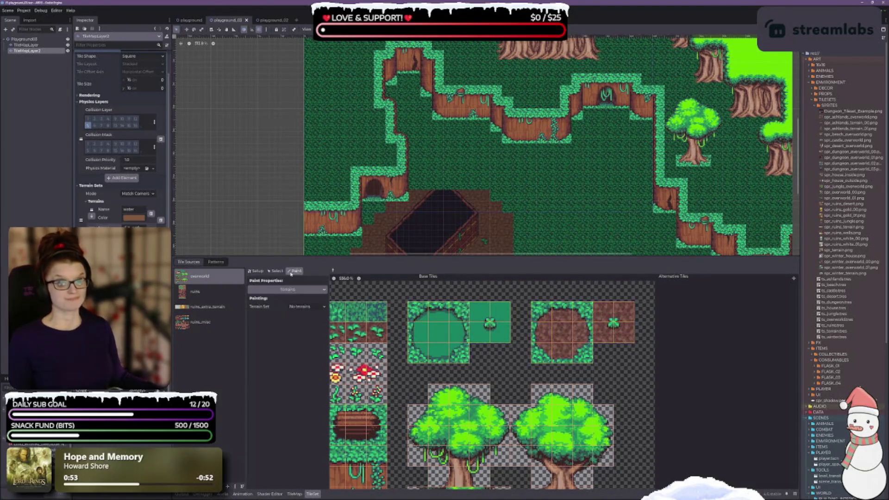
pyautogui.click(304, 307)
pyautogui.click(309, 320)
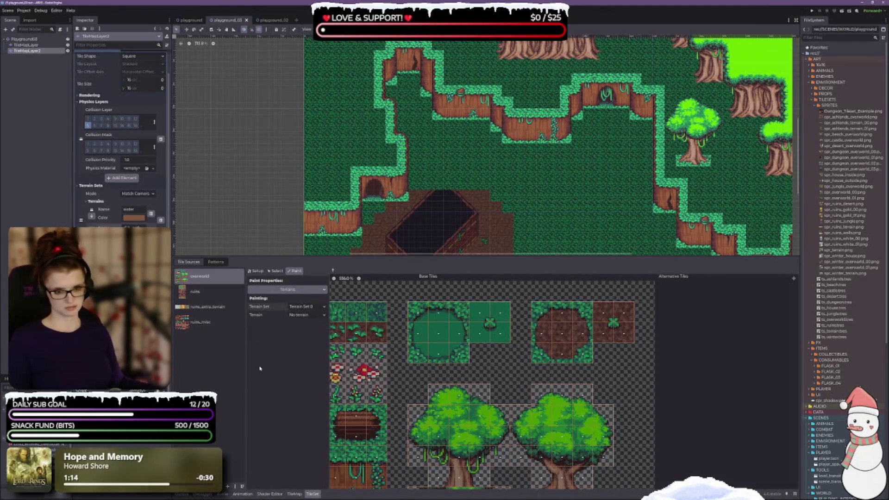
# Save the scene, pick 'water' as the terrain to paint, and enlarge the tile panel
pyautogui.hotkey('ctrl', 's')
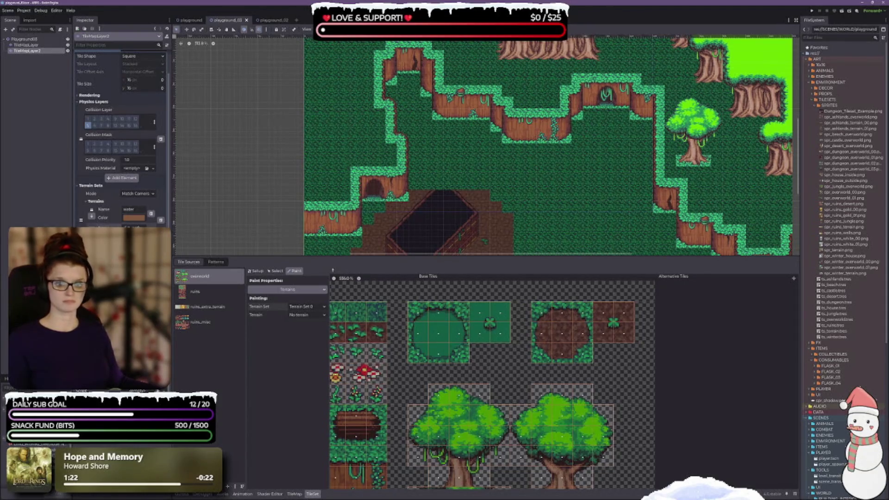
pyautogui.scroll(2, 93, 204)
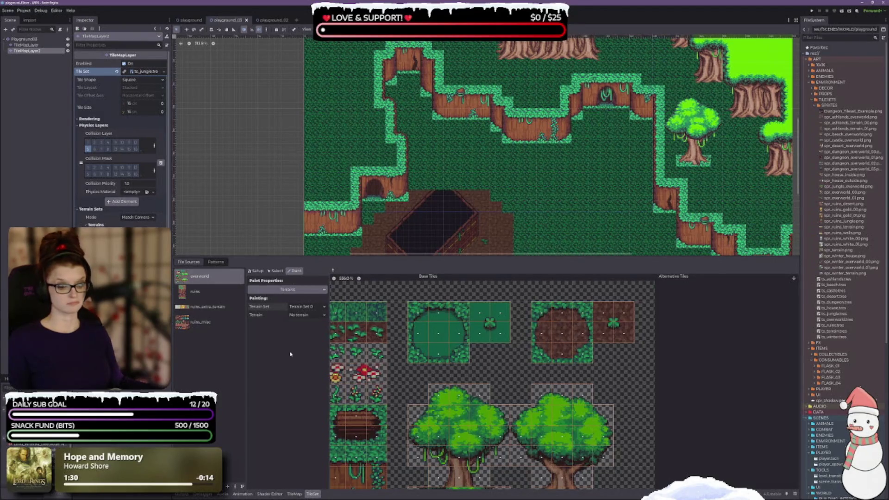
pyautogui.click(305, 315)
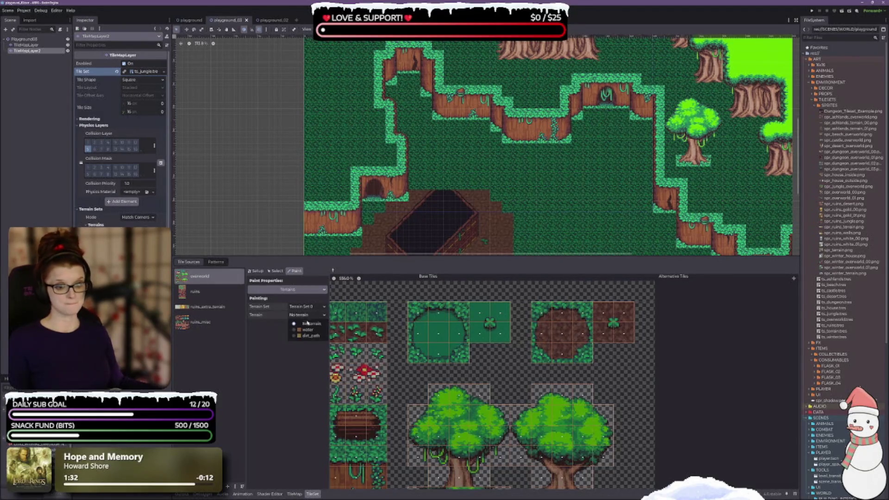
pyautogui.click(303, 329)
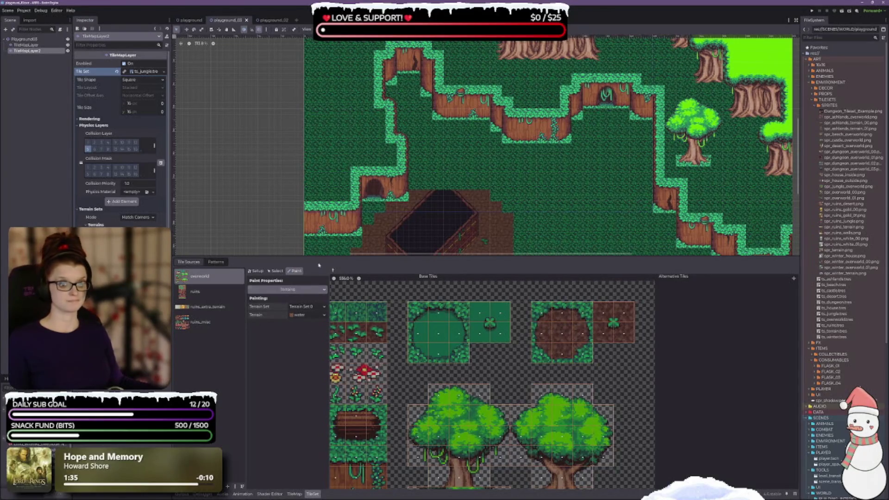
pyautogui.scroll(-1, 474, 366)
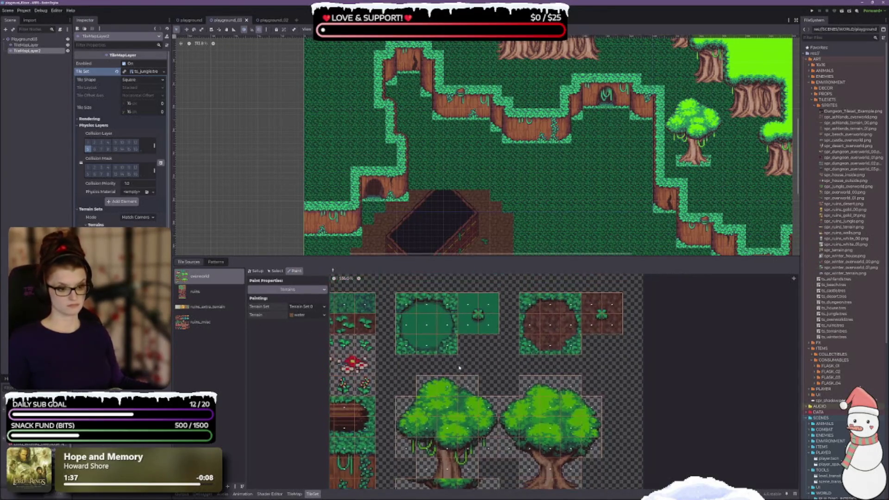
pyautogui.moveTo(452, 255); pyautogui.dragTo(451, 121)
pyautogui.scroll(2, 573, 364)
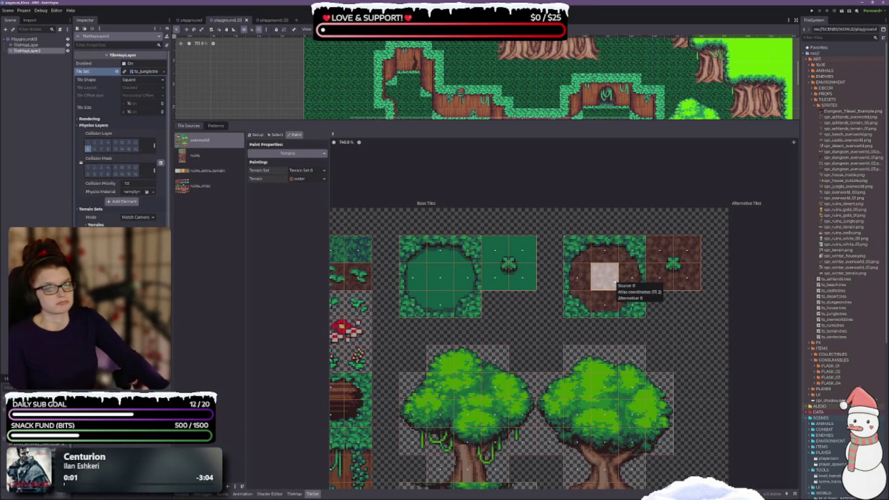
# Assign the selected atlas tiles to Terrain Set 0 with terrain 0 (water)
pyautogui.click(277, 135)
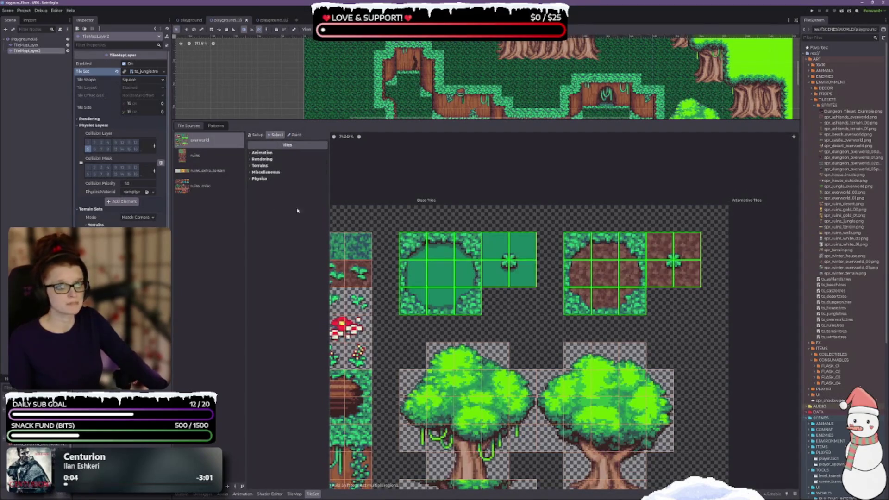
pyautogui.click(260, 165)
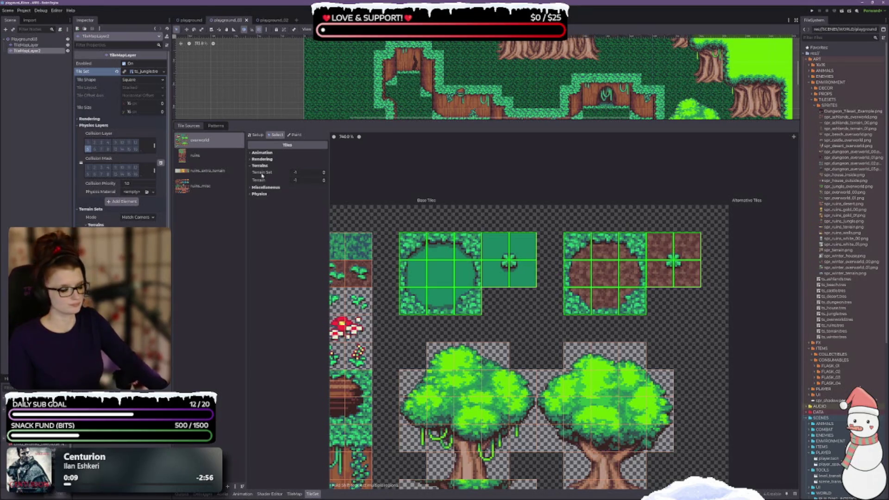
pyautogui.click(325, 172)
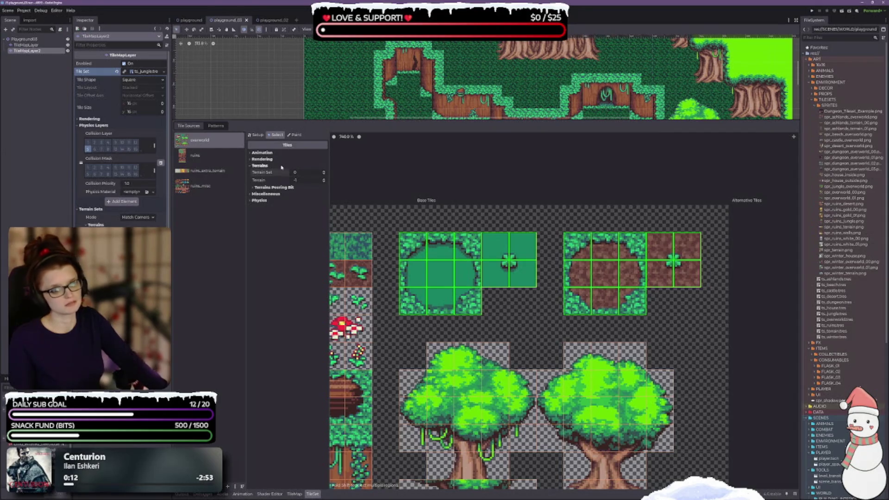
pyautogui.click(253, 188)
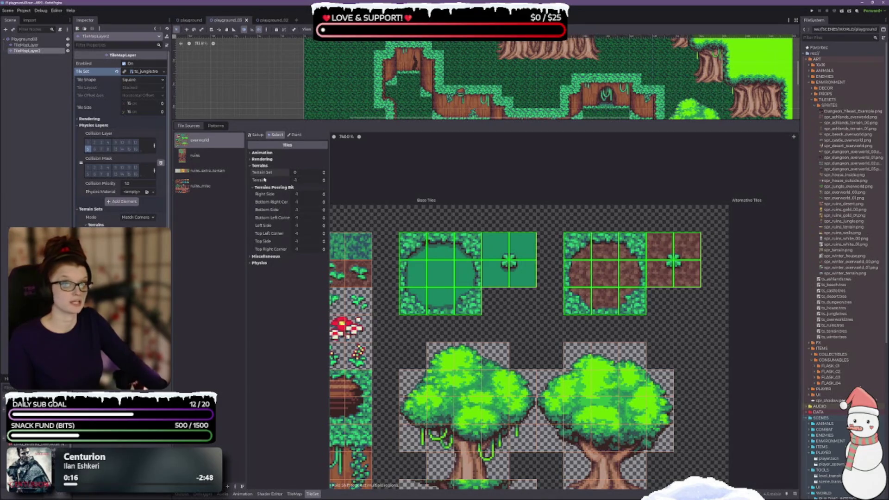
pyautogui.click(324, 180)
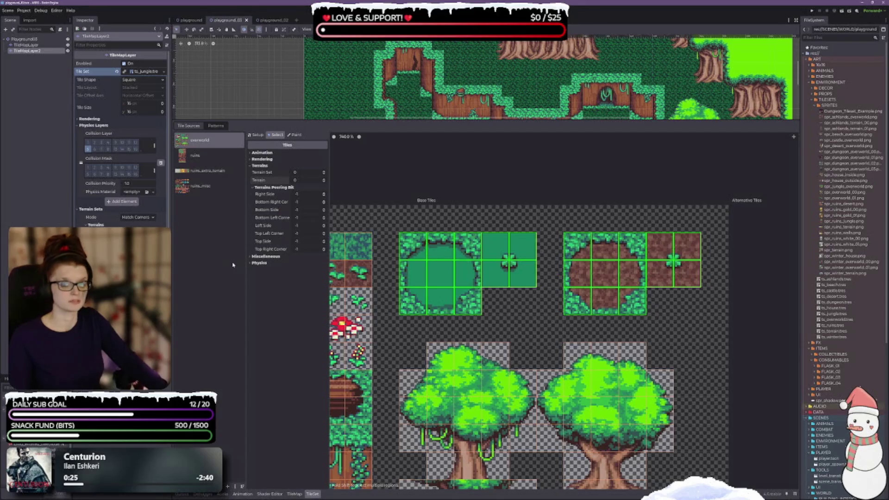
pyautogui.click(412, 248)
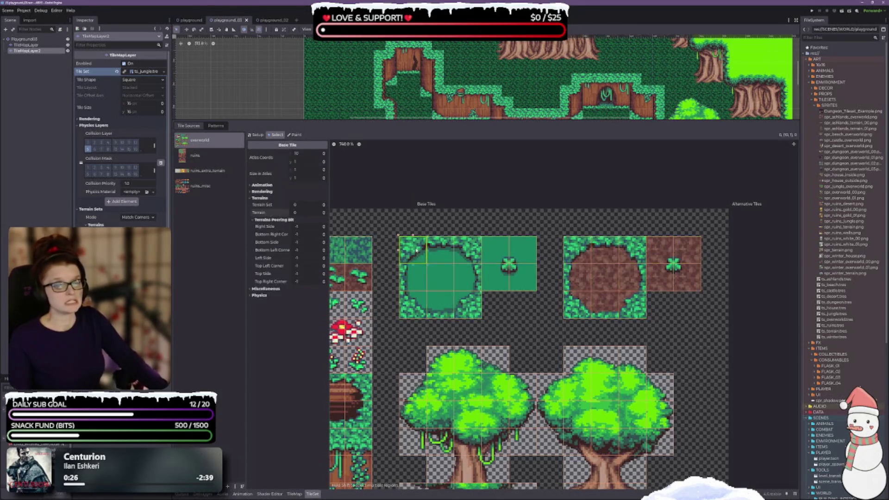
pyautogui.click(295, 135)
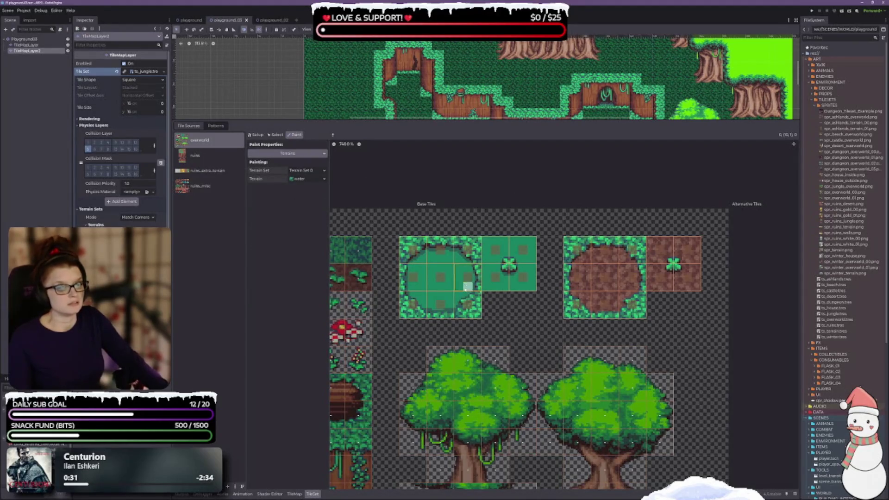
# Zoom and pan the atlas to center the enlarged pond tiles
pyautogui.scroll(2, 478, 324)
pyautogui.scroll(-1, 500, 310)
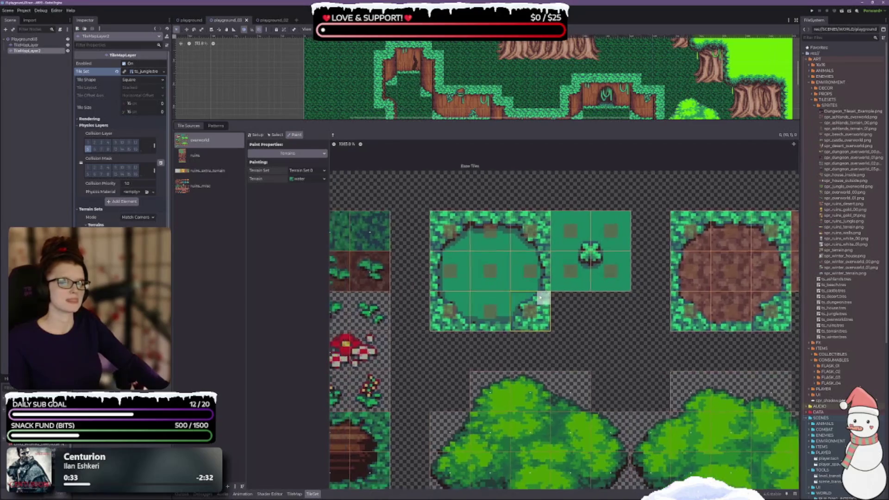
pyautogui.hscroll(2, 586, 295)
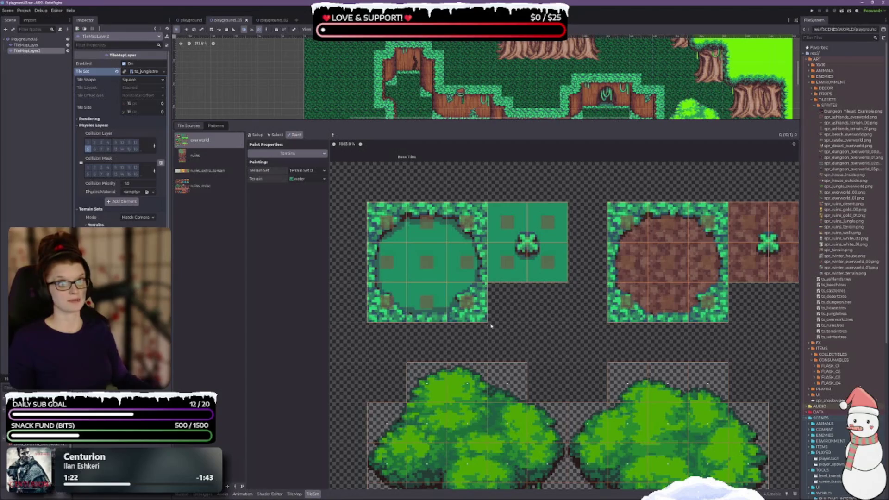
# Paint water terrain bits across the pond's bottom-left tile and neighbouring tile cells
pyautogui.scroll(-2, 491, 325)
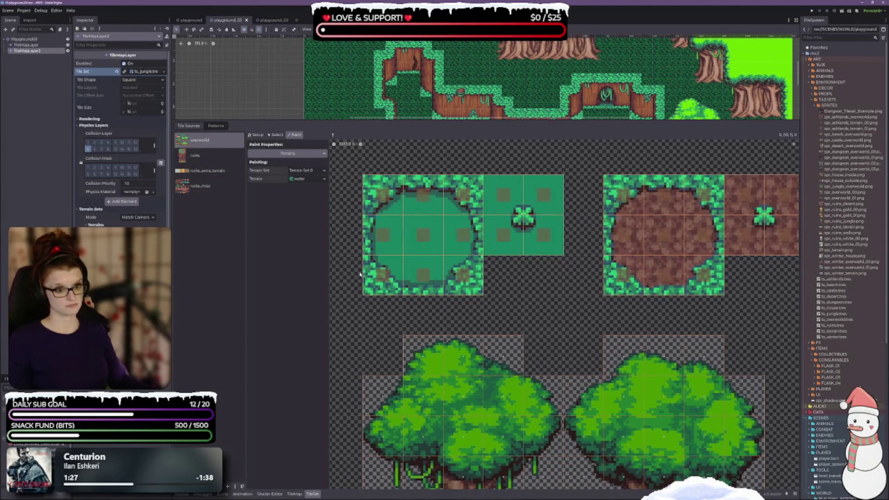
pyautogui.click(369, 287)
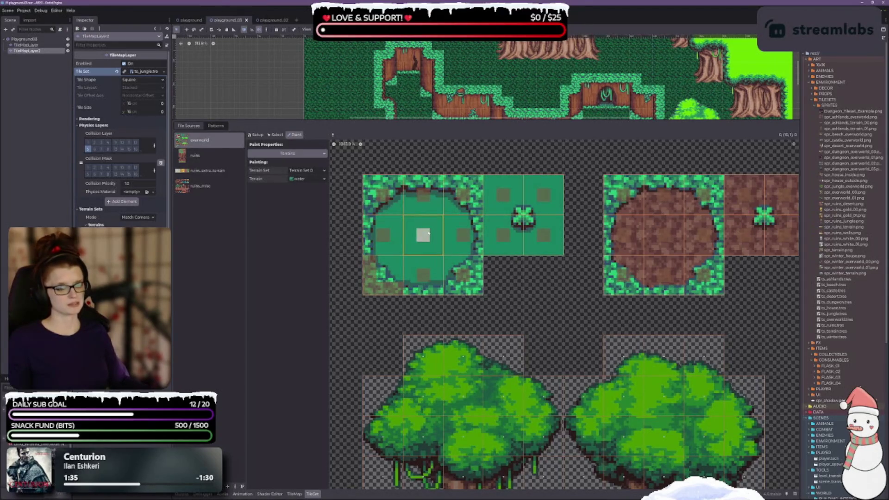
pyautogui.scroll(1, 419, 238)
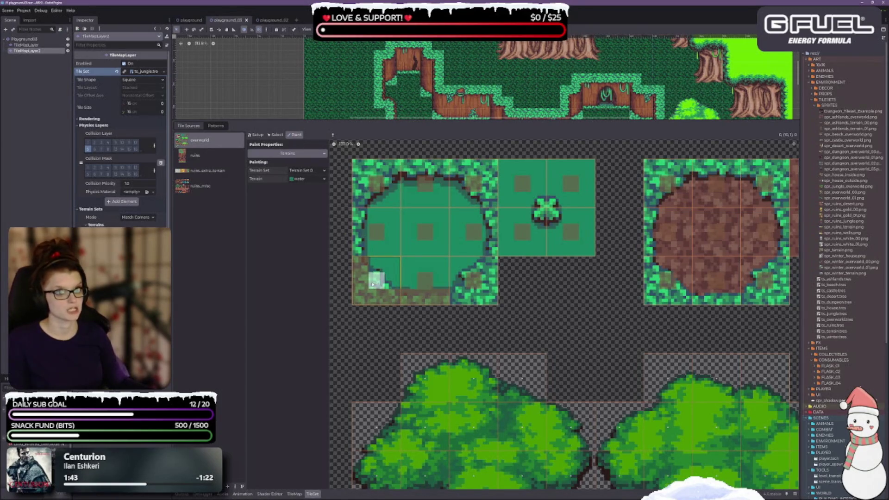
pyautogui.moveTo(361, 265)
pyautogui.mouseDown()
pyautogui.moveTo(377, 299)
pyautogui.moveTo(405, 299)
pyautogui.mouseUp()
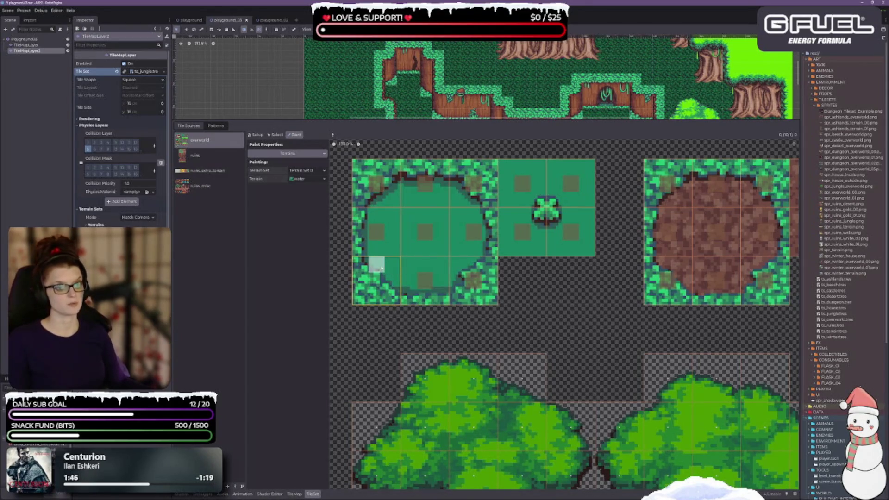
pyautogui.click(412, 276)
pyautogui.moveTo(445, 278)
pyautogui.mouseDown()
pyautogui.moveTo(463, 266)
pyautogui.moveTo(476, 194)
pyautogui.moveTo(383, 186)
pyautogui.moveTo(377, 254)
pyautogui.moveTo(377, 232)
pyautogui.moveTo(440, 200)
pyautogui.moveTo(405, 200)
pyautogui.moveTo(377, 227)
pyautogui.moveTo(443, 238)
pyautogui.moveTo(452, 204)
pyautogui.moveTo(440, 195)
pyautogui.moveTo(470, 278)
pyautogui.moveTo(483, 283)
pyautogui.moveTo(444, 315)
pyautogui.mouseUp()
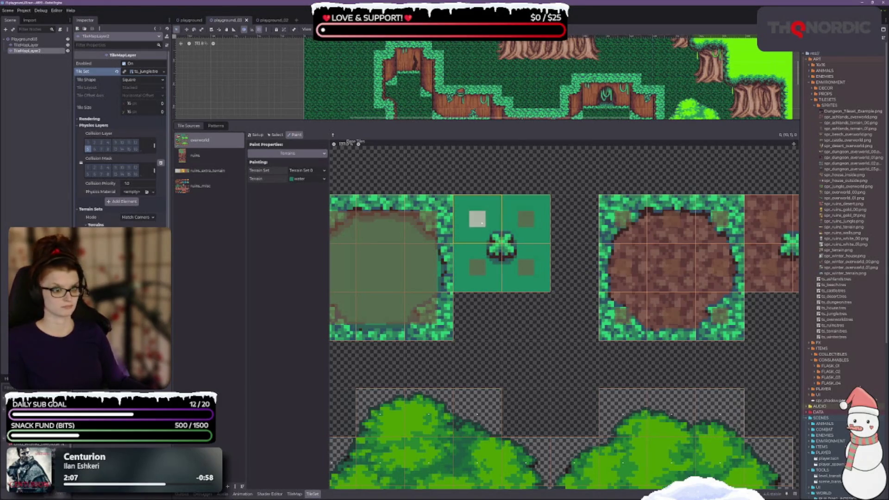
# Clear the clover tile's lower-left and upper-right water bits and adjust its centre bits
pyautogui.click(476, 267)
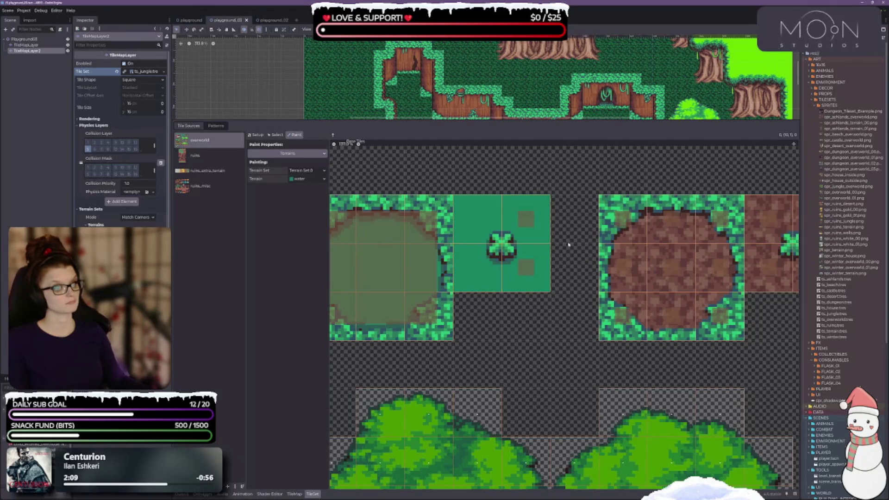
pyautogui.click(526, 219)
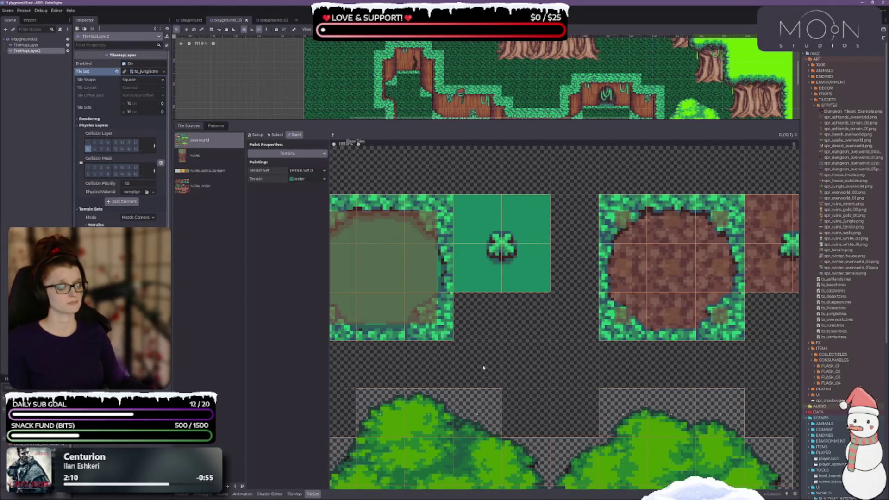
pyautogui.moveTo(487, 316); pyautogui.dragTo(553, 278)
pyautogui.click(569, 206)
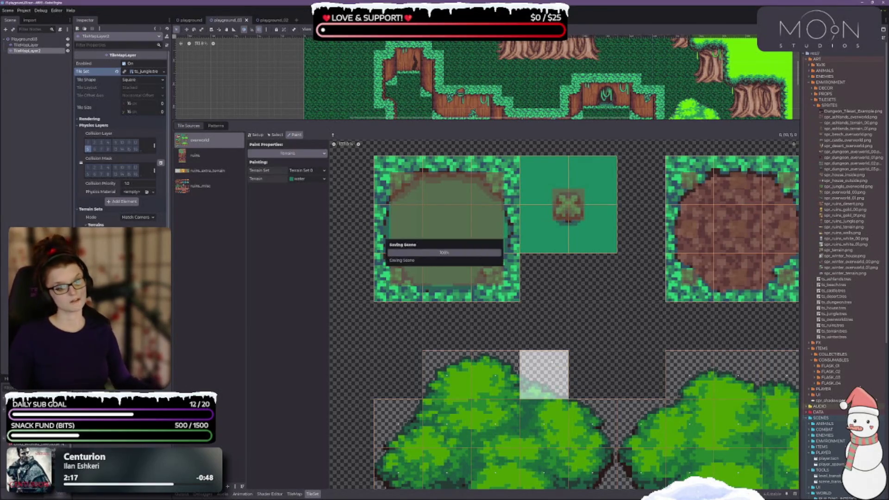
# Pan the atlas to reveal the alternative tiles area and switch to tile selection
pyautogui.scroll(-2, 516, 226)
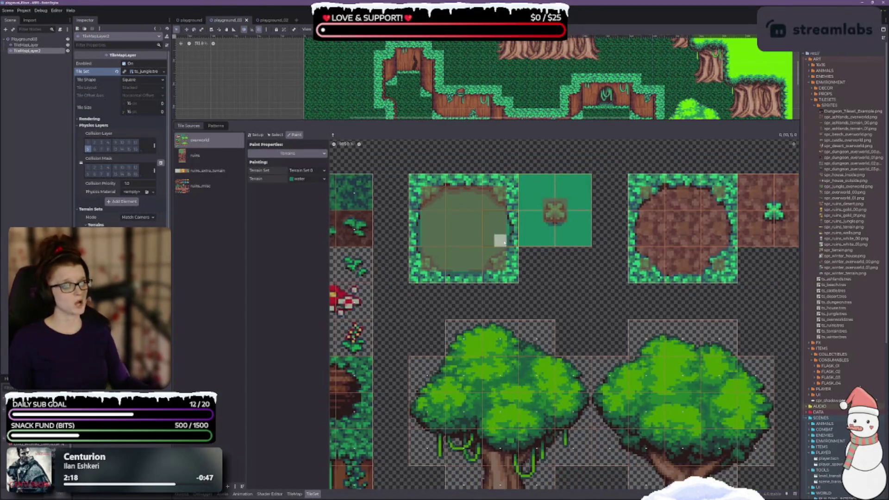
pyautogui.scroll(-1, 504, 242)
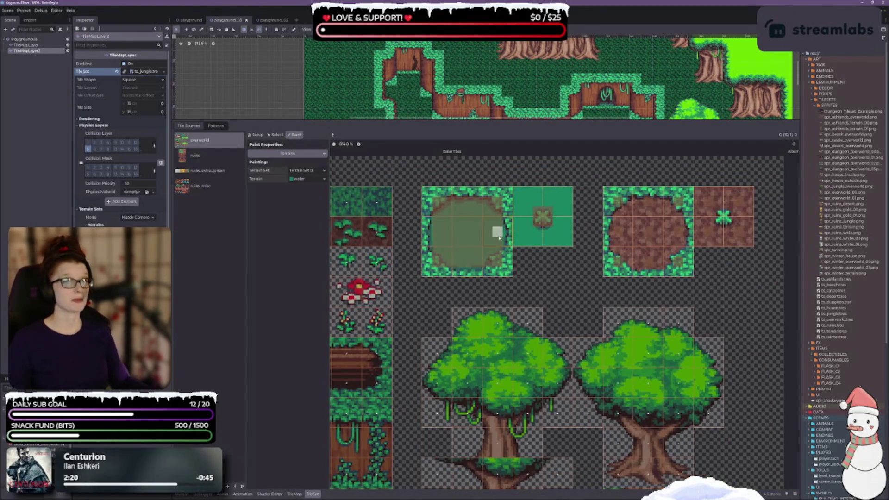
pyautogui.hscroll(-1, 617, 291)
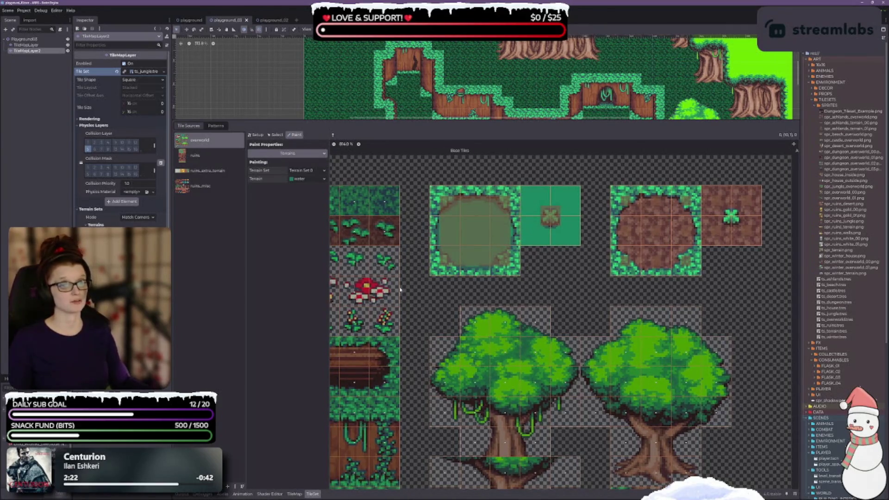
pyautogui.hscroll(-2, 408, 290)
pyautogui.scroll(2, 430, 289)
pyautogui.scroll(-2, 449, 288)
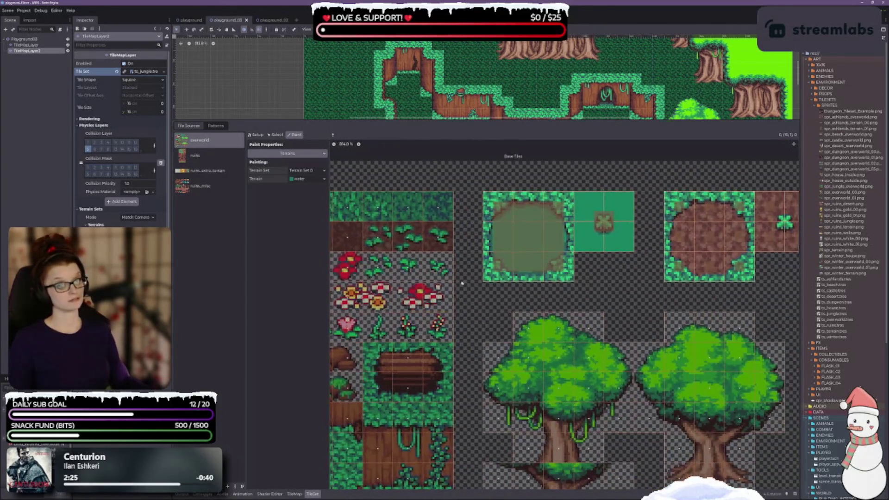
pyautogui.moveTo(798, 248); pyautogui.dragTo(351, 255)
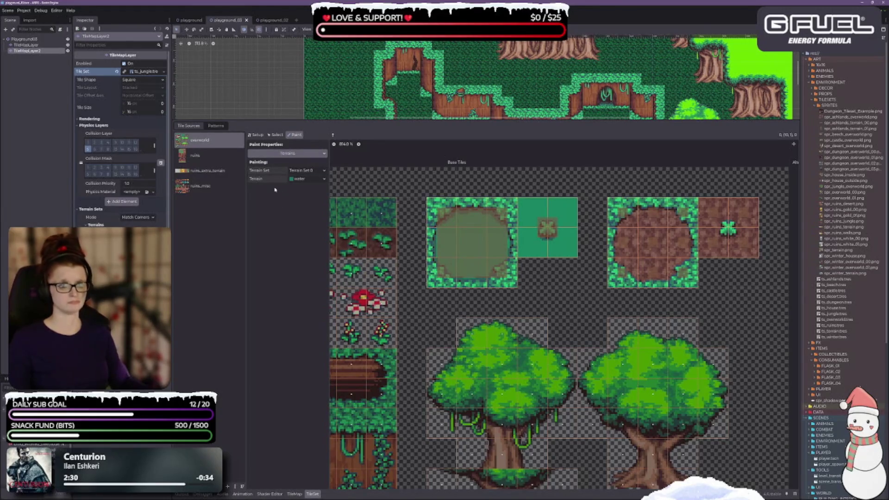
pyautogui.click(276, 135)
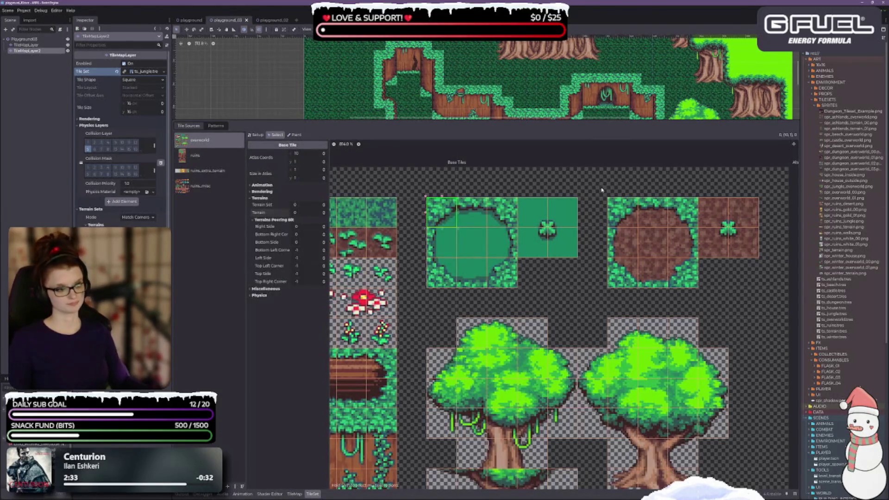
# Select the brown dirt tiles and the tile beside them, assign Terrain Set 0, then return to Paint
pyautogui.moveTo(624, 208)
pyautogui.mouseDown()
pyautogui.moveTo(724, 283)
pyautogui.moveTo(744, 279)
pyautogui.mouseUp()
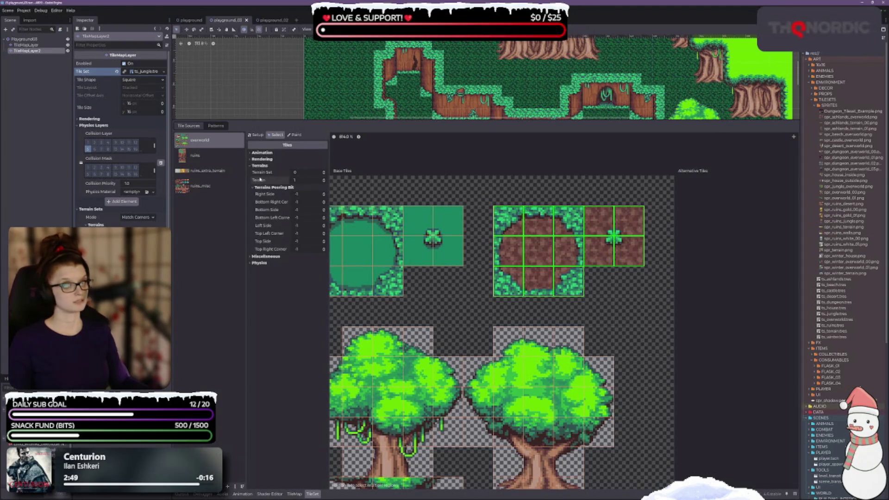
pyautogui.click(296, 135)
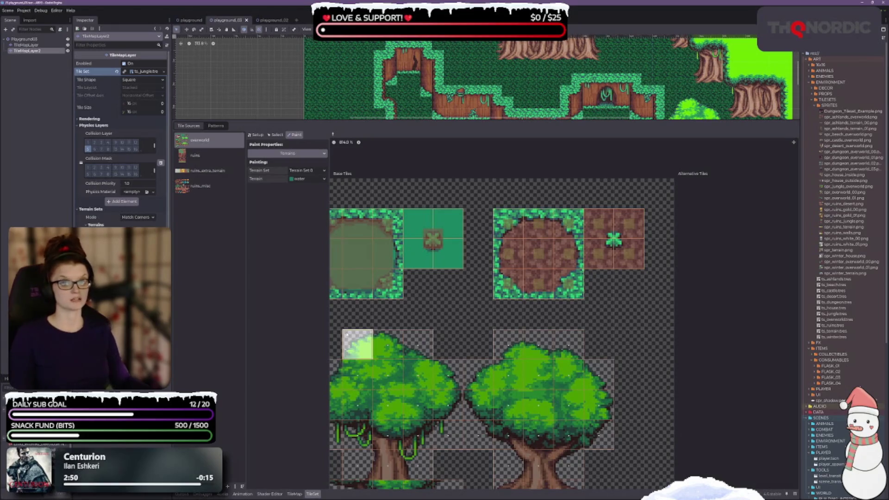
# Choose dirt_path as the terrain to paint
pyautogui.click(313, 179)
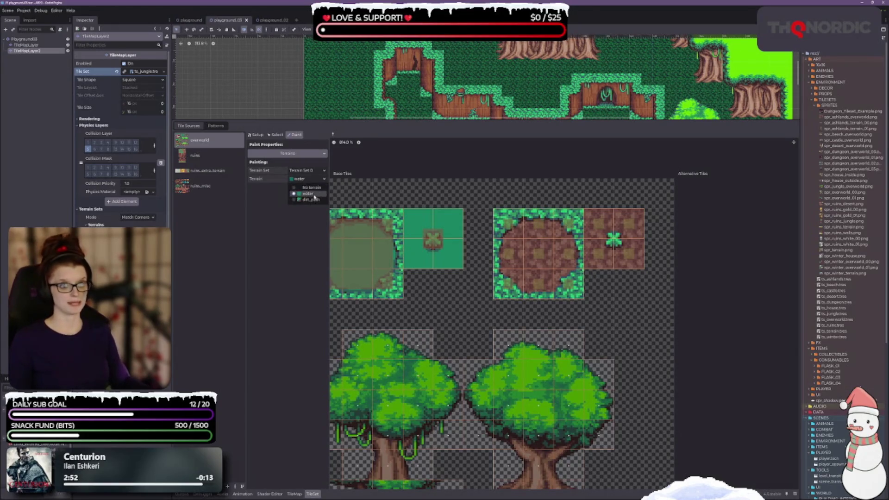
pyautogui.click(311, 200)
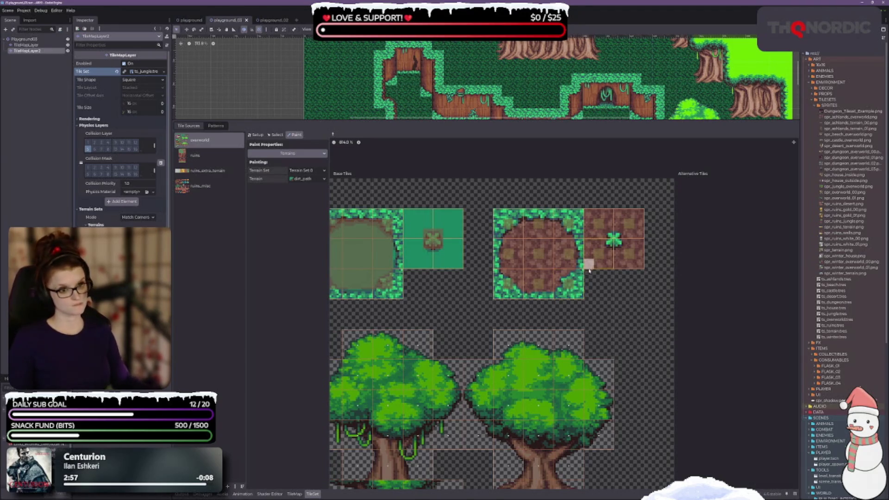
pyautogui.scroll(2, 597, 243)
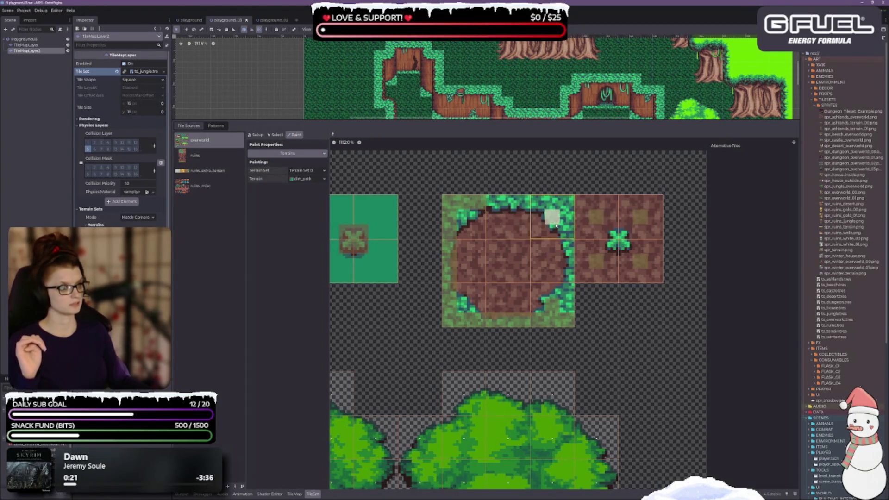
# Paint dirt_path bits on the dirt tiles, clearing stray bits and marking the clover-junction corner
pyautogui.moveTo(490, 201)
pyautogui.mouseDown()
pyautogui.moveTo(567, 204)
pyautogui.moveTo(568, 300)
pyautogui.mouseUp()
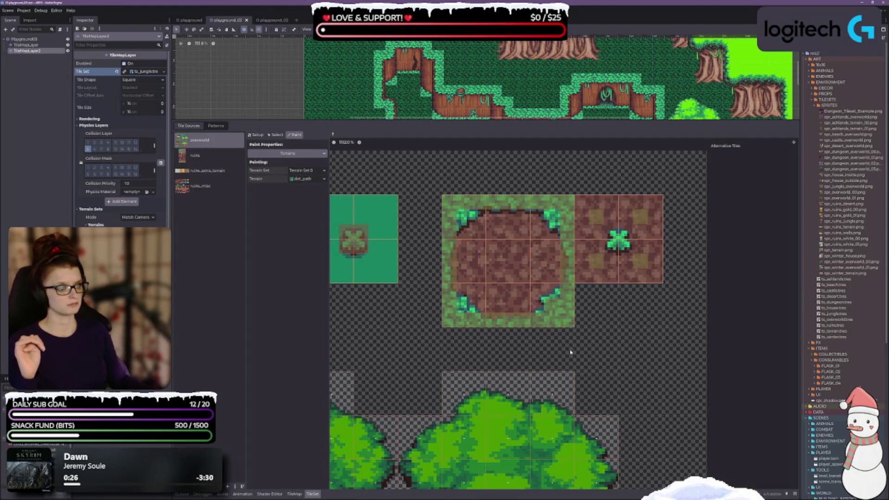
pyautogui.hscroll(3, 511, 418)
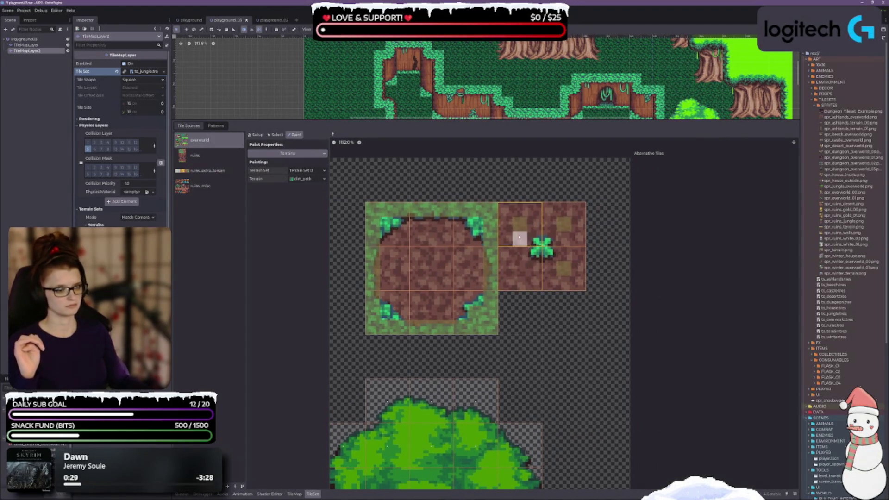
pyautogui.moveTo(520, 224); pyautogui.dragTo(562, 224)
pyautogui.moveTo(574, 269); pyautogui.dragTo(561, 265)
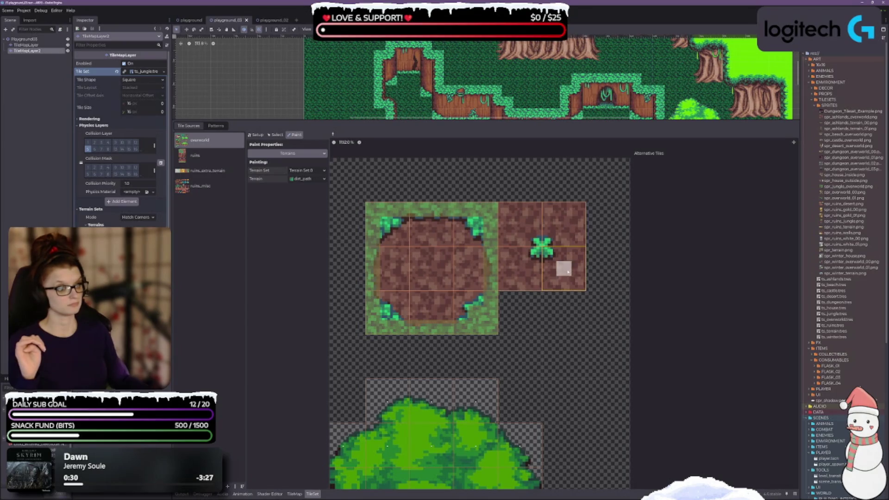
pyautogui.click(543, 246)
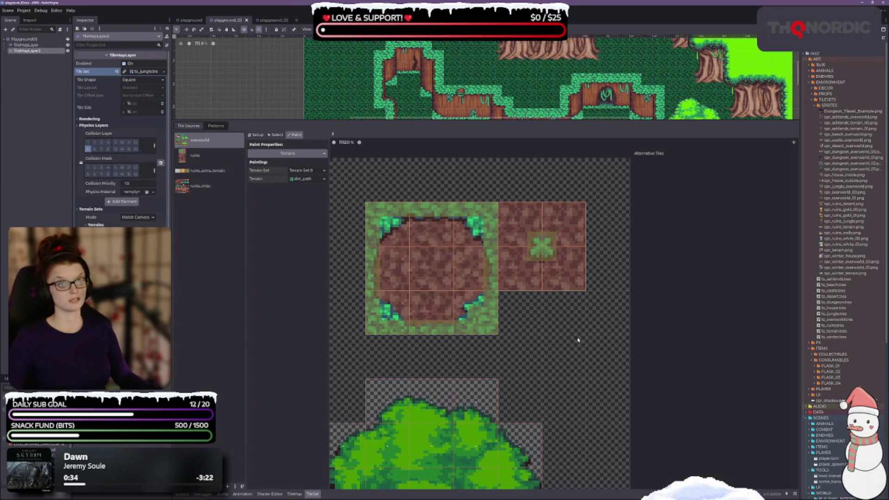
pyautogui.scroll(-3, 578, 340)
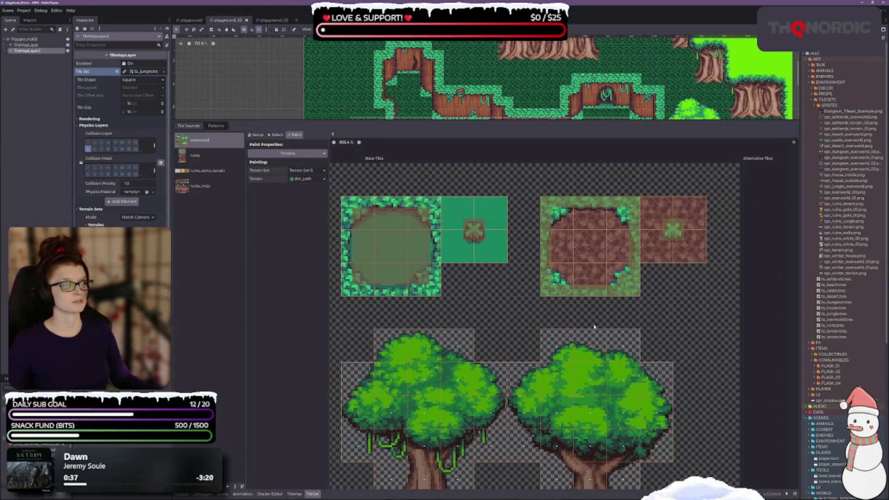
# Select the green water tile group to inspect its terrain peering bits
pyautogui.scroll(-2, 600, 325)
pyautogui.scroll(-4, 520, 333)
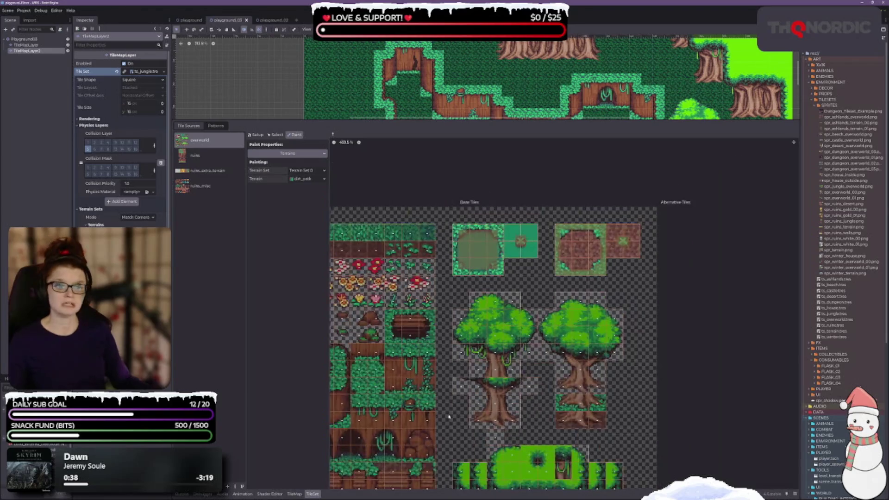
pyautogui.scroll(1, 450, 419)
pyautogui.scroll(-1, 387, 311)
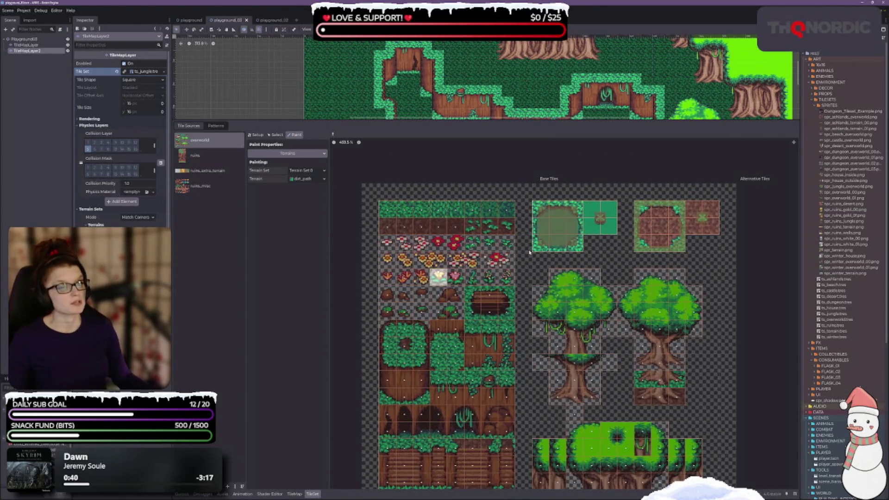
pyautogui.scroll(-4, 507, 311)
pyautogui.scroll(5, 573, 433)
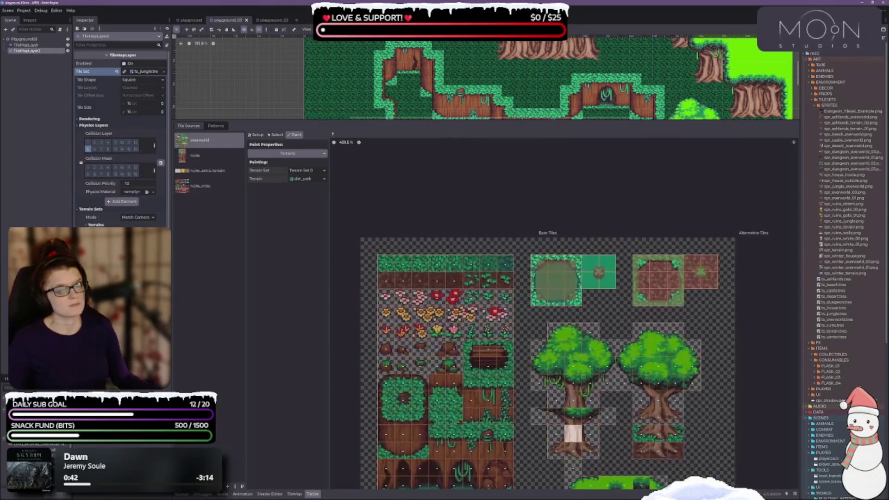
pyautogui.scroll(1, 662, 330)
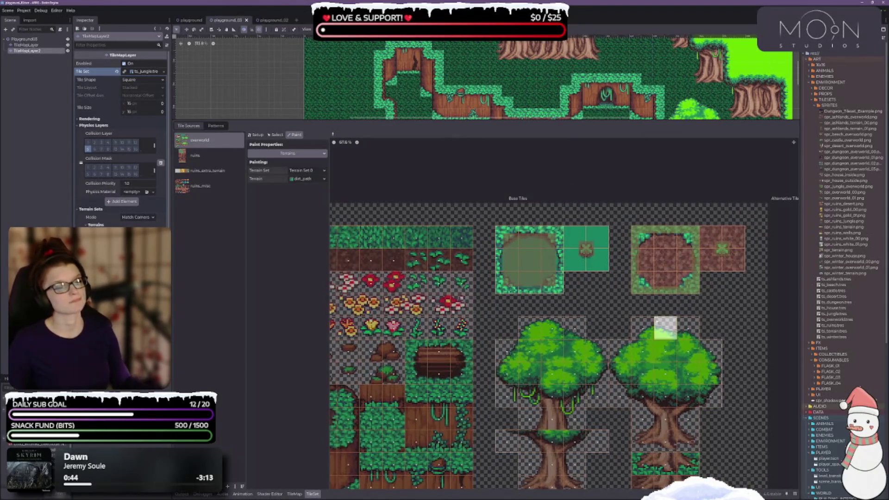
pyautogui.scroll(3, 560, 314)
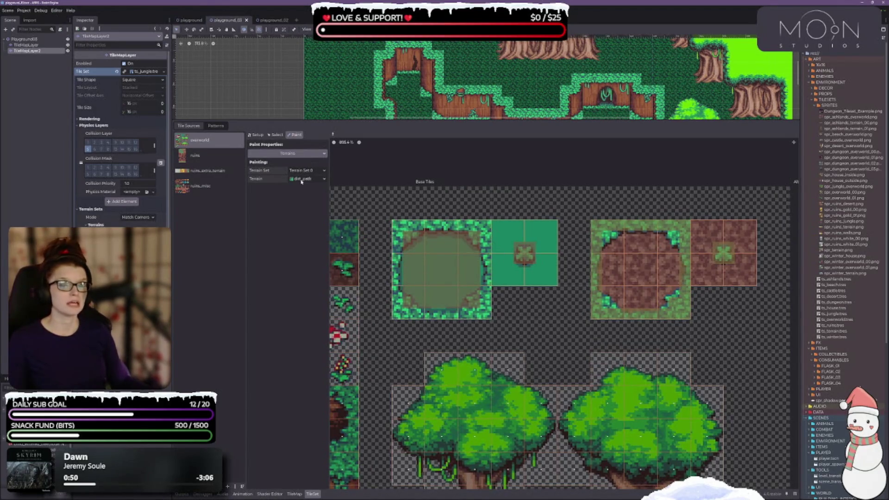
pyautogui.click(276, 135)
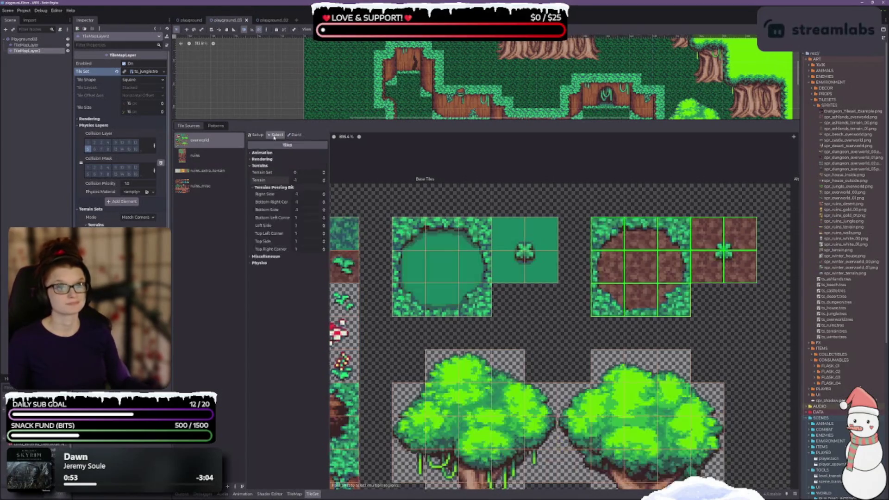
pyautogui.moveTo(403, 230)
pyautogui.mouseDown()
pyautogui.moveTo(451, 278)
pyautogui.moveTo(522, 303)
pyautogui.mouseUp()
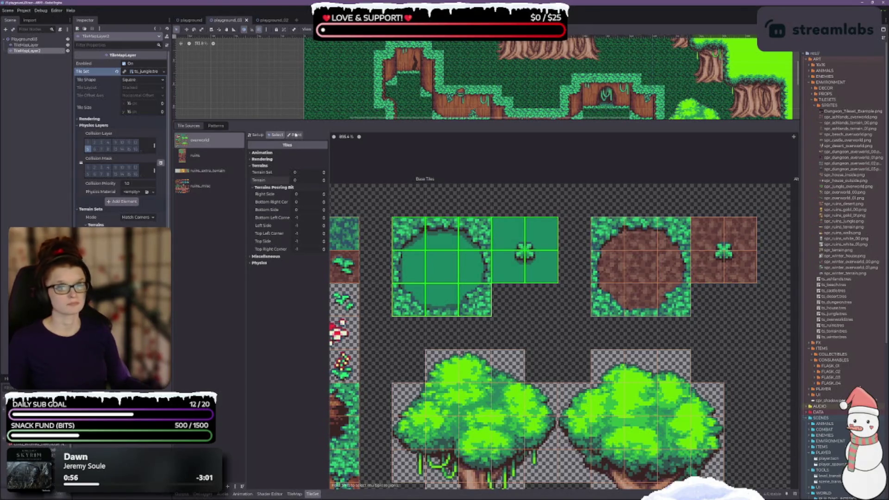
pyautogui.click(295, 135)
# Choose water from Terrain Set 0 as the terrain to paint
pyautogui.click(305, 180)
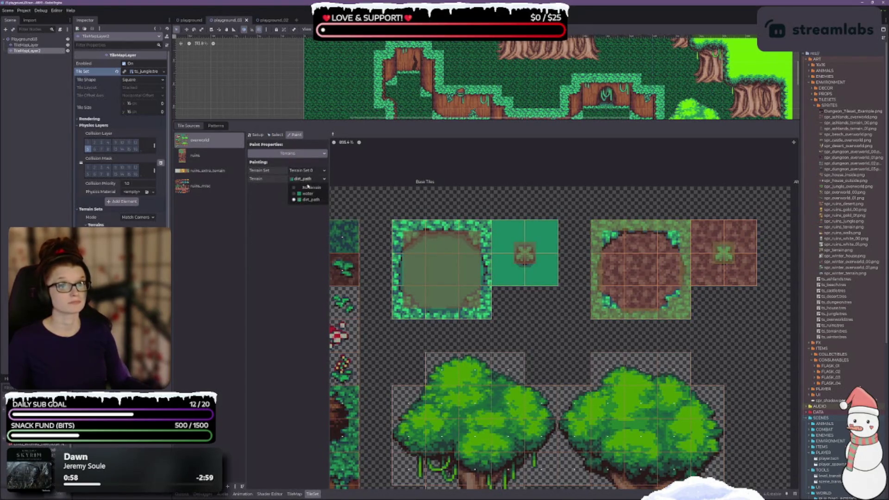
pyautogui.click(309, 193)
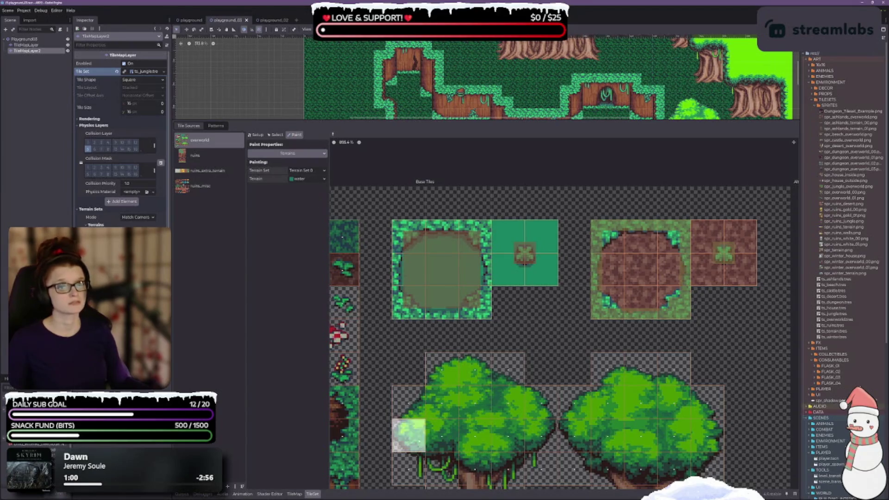
pyautogui.scroll(-2, 553, 347)
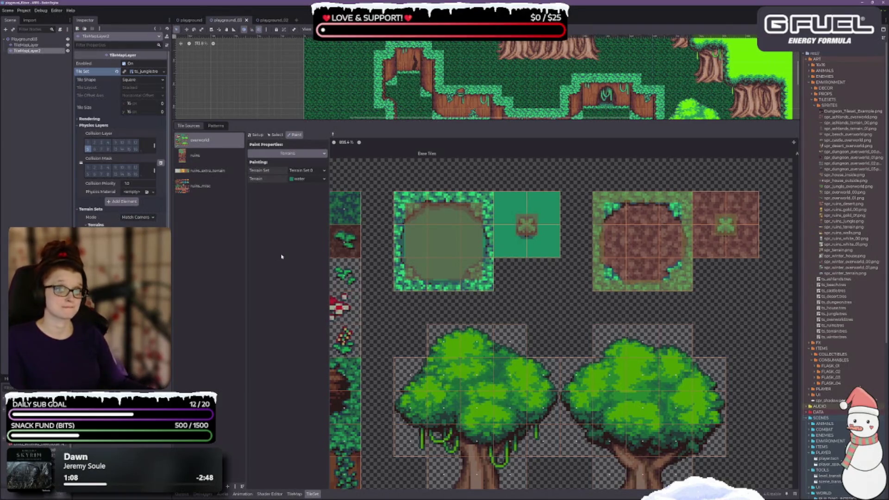
# Select the brown dirt pond tiles to check their Terrains properties, then return to Paint
pyautogui.click(275, 135)
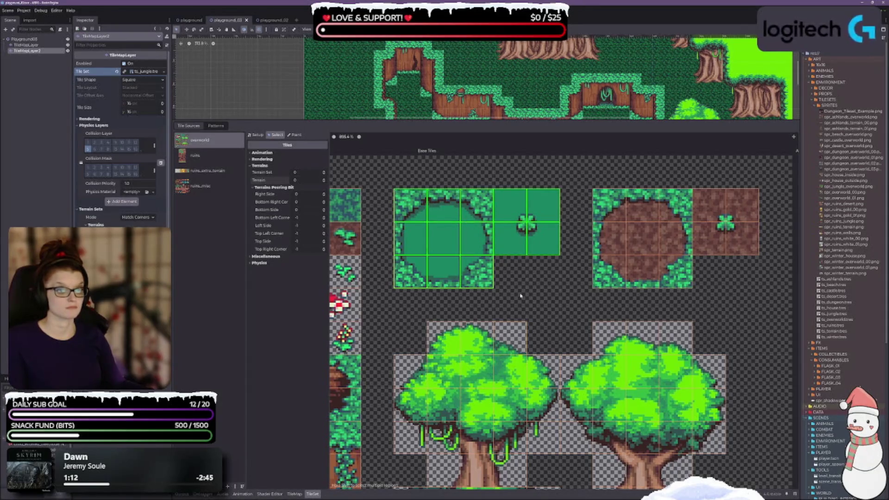
pyautogui.click(479, 318)
pyautogui.moveTo(425, 239)
pyautogui.mouseDown()
pyautogui.moveTo(509, 261)
pyautogui.moveTo(535, 287)
pyautogui.mouseUp()
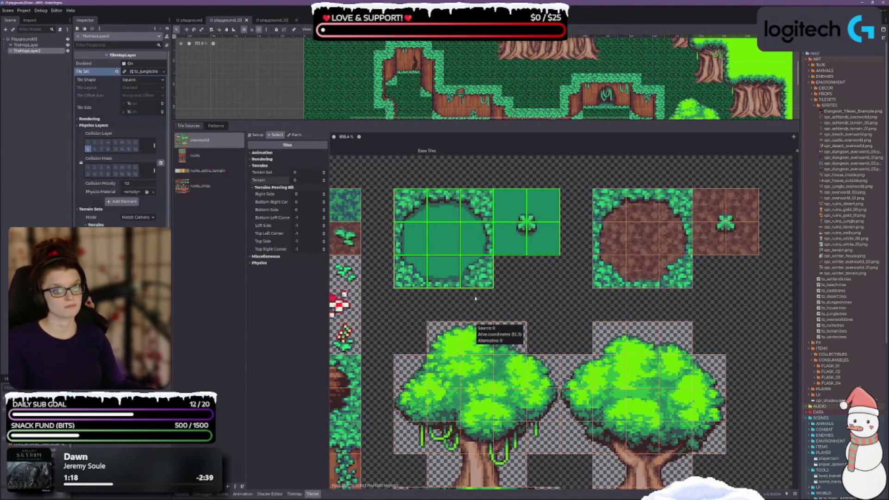
pyautogui.click(510, 286)
pyautogui.moveTo(623, 199); pyautogui.dragTo(724, 277)
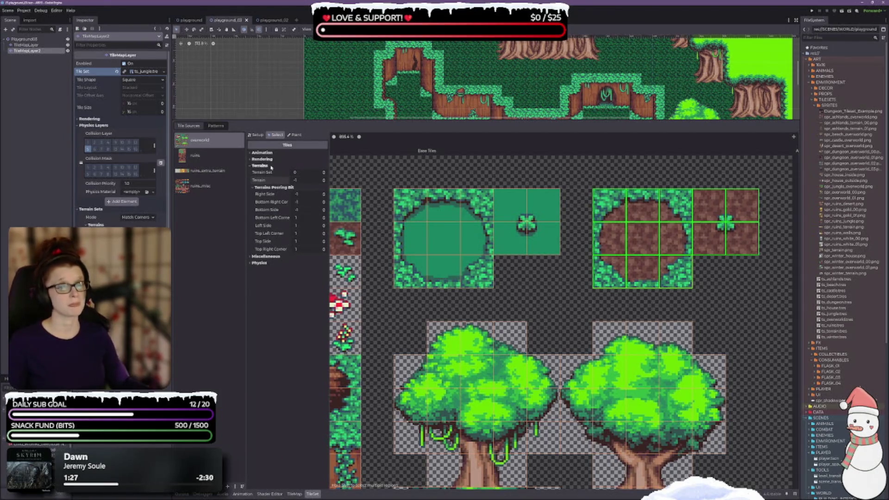
pyautogui.click(300, 135)
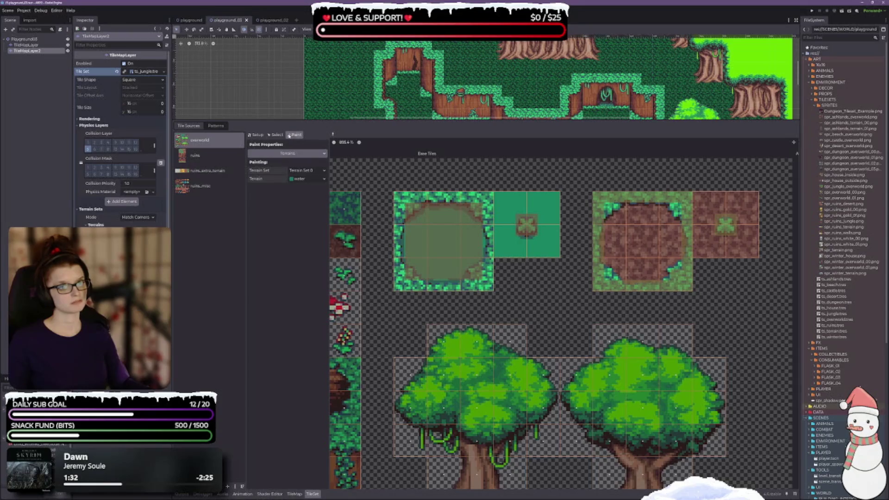
pyautogui.click(278, 135)
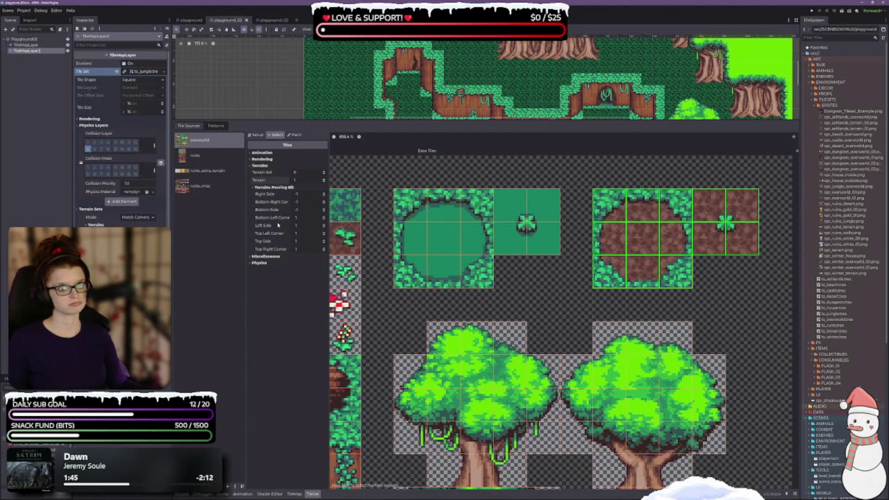
pyautogui.click(297, 135)
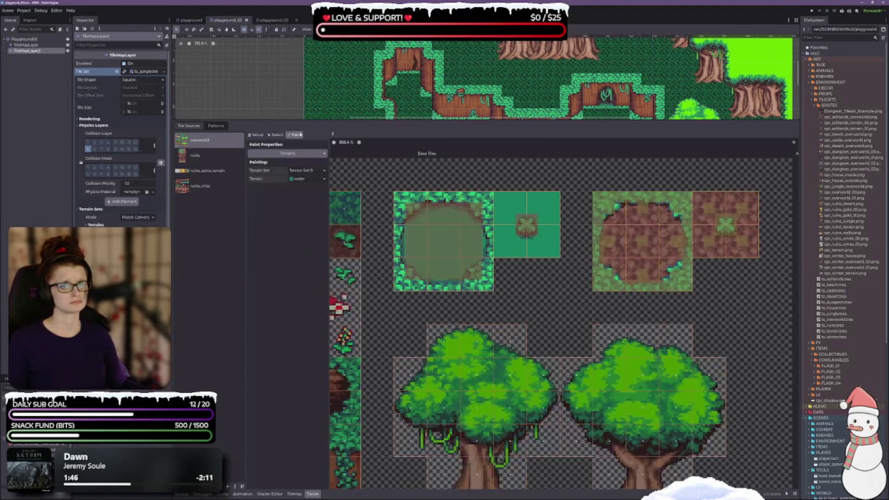
# Set dirt_path as the paint terrain, save the scene with Ctrl+S, and switch to the TileMap panel
pyautogui.click(294, 181)
pyautogui.click(310, 200)
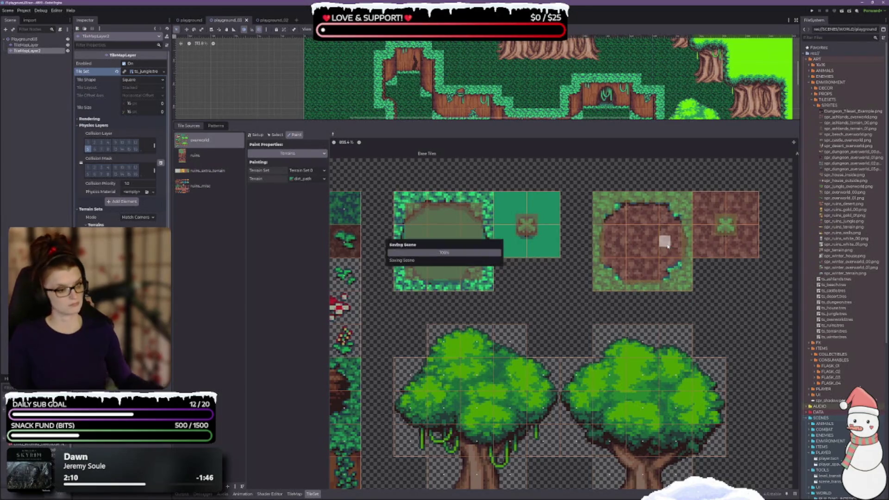
pyautogui.scroll(-2, 579, 264)
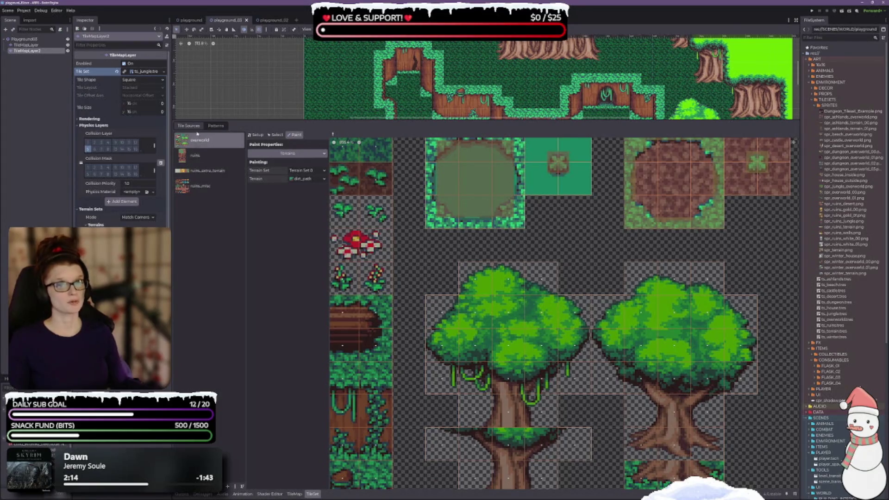
pyautogui.click(295, 494)
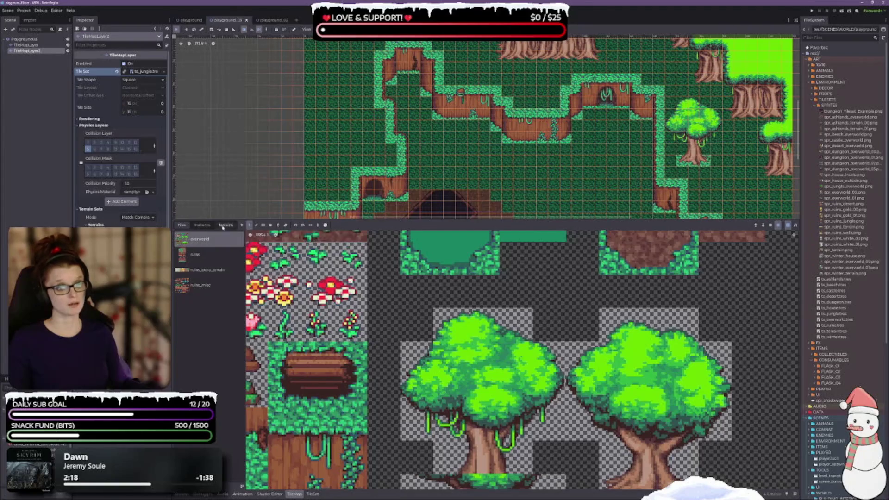
# Check the TileMap's empty Terrains list and the TileSet's Patterns list
pyautogui.click(225, 225)
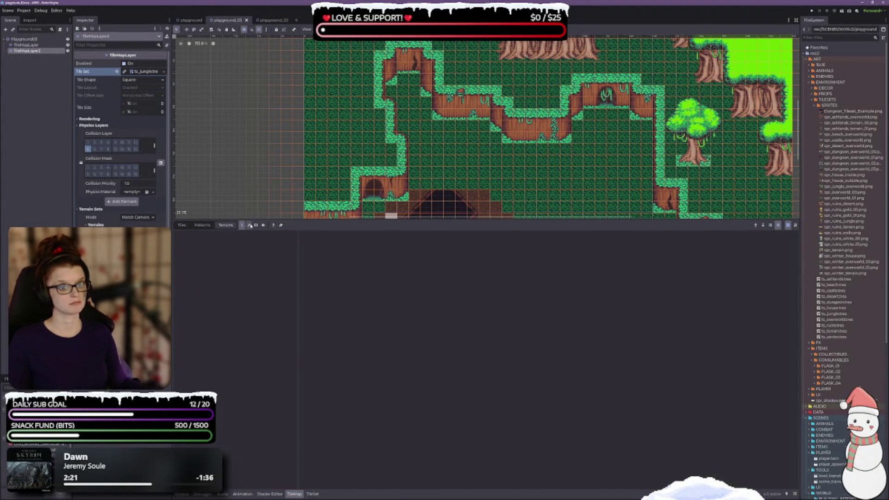
pyautogui.click(181, 225)
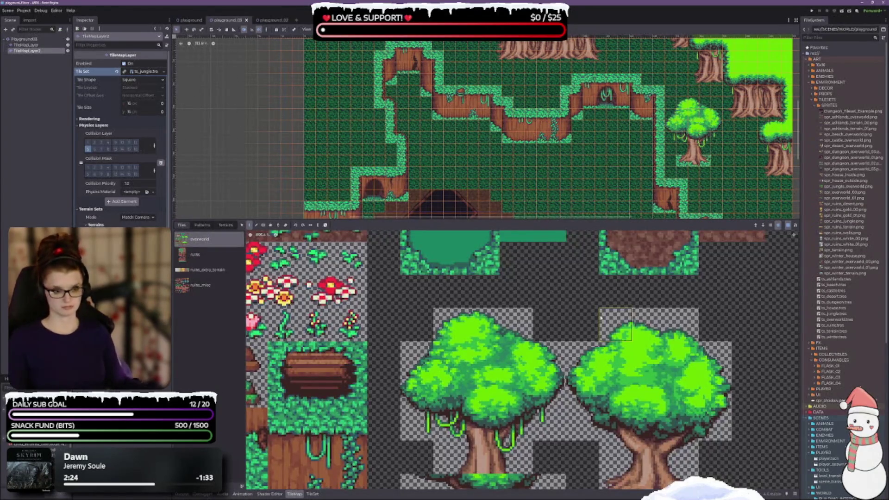
pyautogui.scroll(-2, 600, 330)
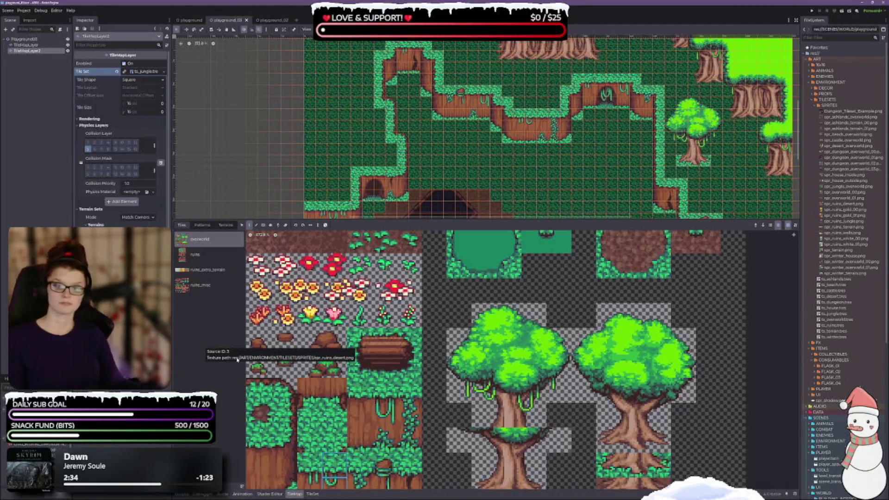
pyautogui.scroll(-1, 547, 335)
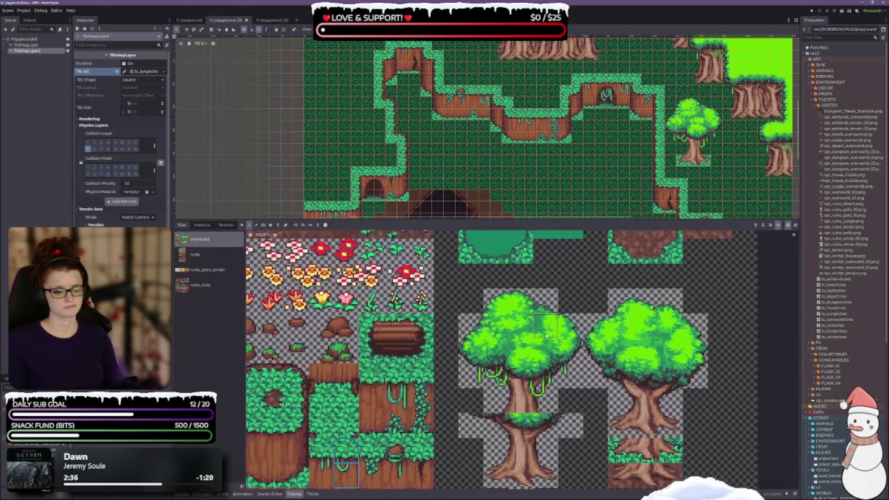
pyautogui.click(312, 494)
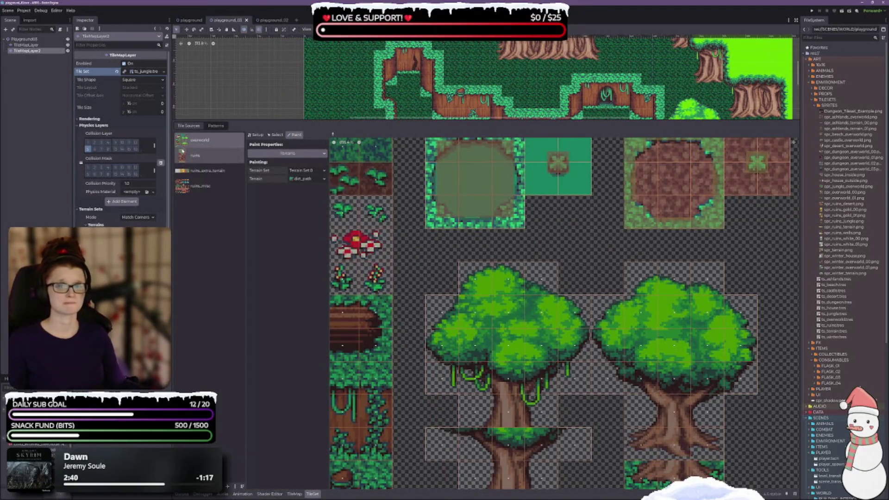
pyautogui.click(215, 125)
pyautogui.click(189, 126)
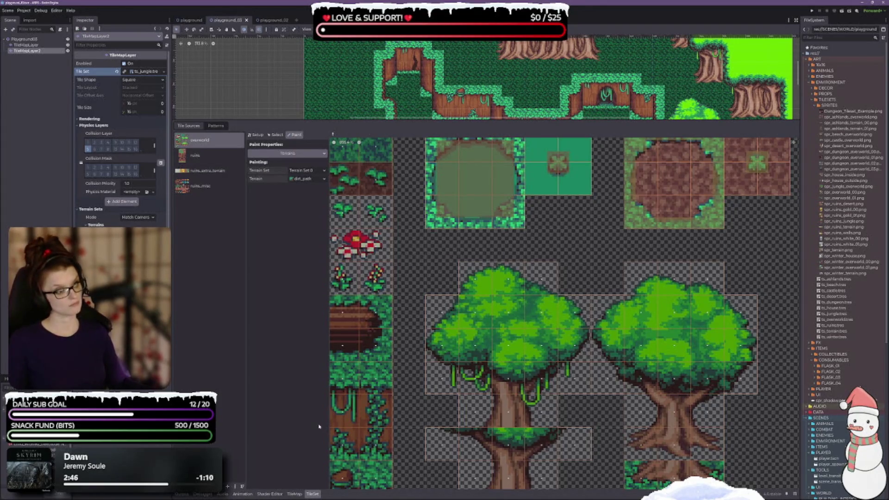
pyautogui.click(293, 494)
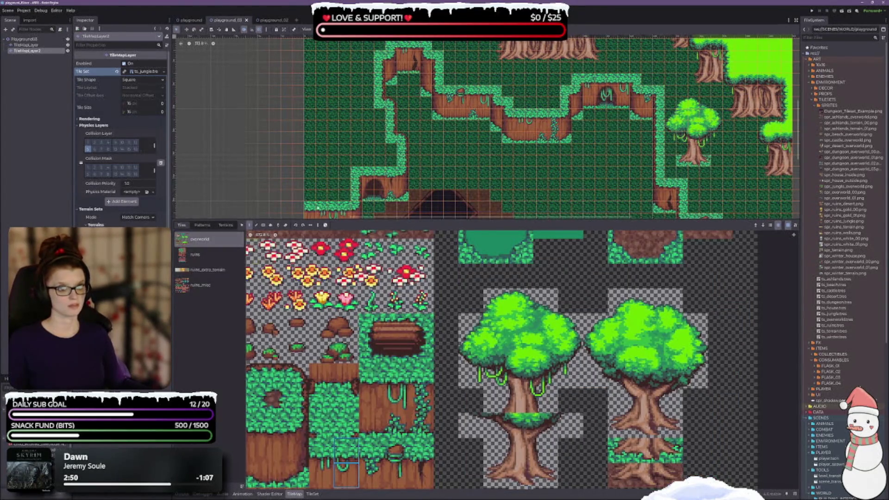
pyautogui.scroll(-4, 473, 366)
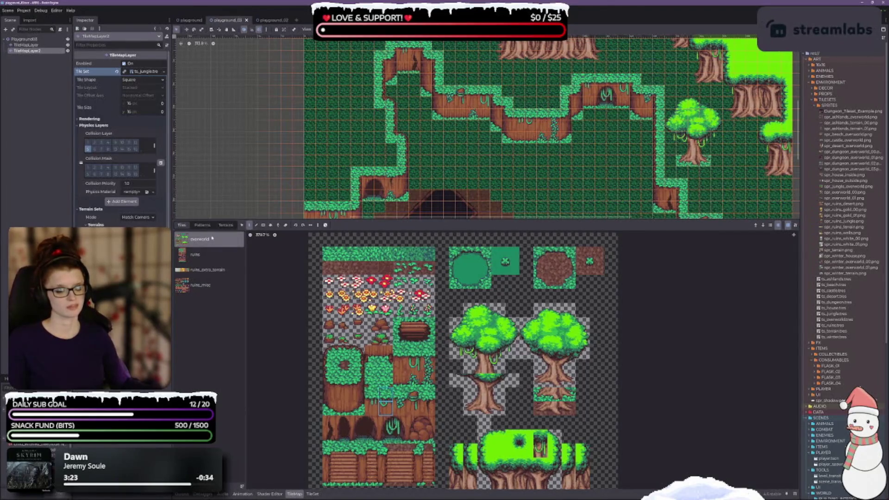
# Select the water pond tiles in the palette, recheck Terrains, and return to the TileSet editor
pyautogui.click(220, 226)
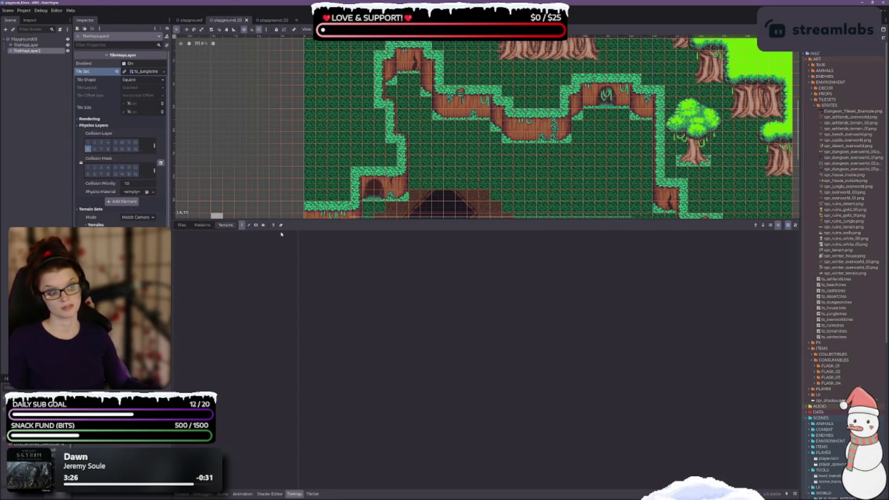
pyautogui.moveTo(347, 221)
pyautogui.mouseDown()
pyautogui.moveTo(347, 324)
pyautogui.moveTo(345, 266)
pyautogui.mouseUp()
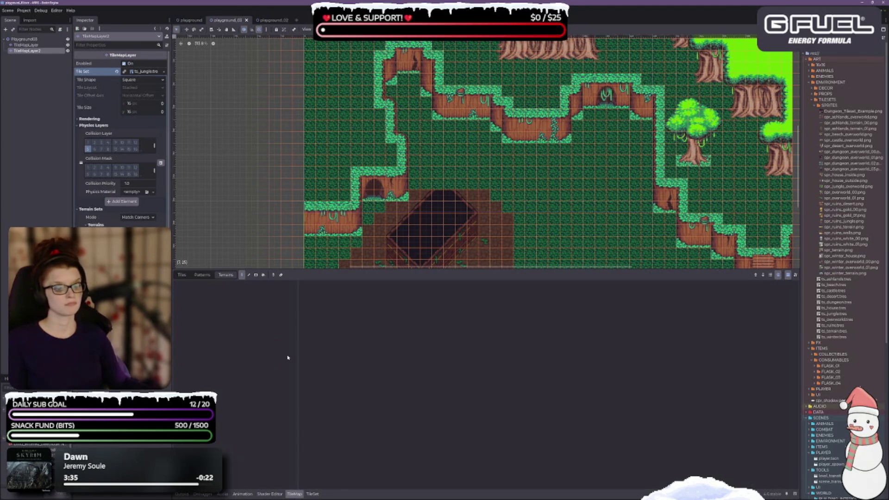
pyautogui.click(182, 274)
pyautogui.scroll(2, 445, 345)
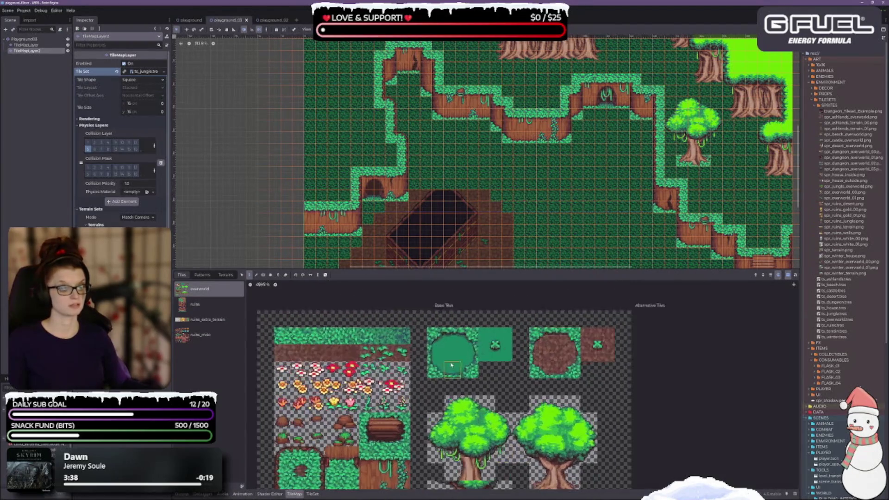
pyautogui.moveTo(430, 334)
pyautogui.mouseDown()
pyautogui.moveTo(501, 378)
pyautogui.moveTo(514, 368)
pyautogui.moveTo(505, 374)
pyautogui.mouseUp()
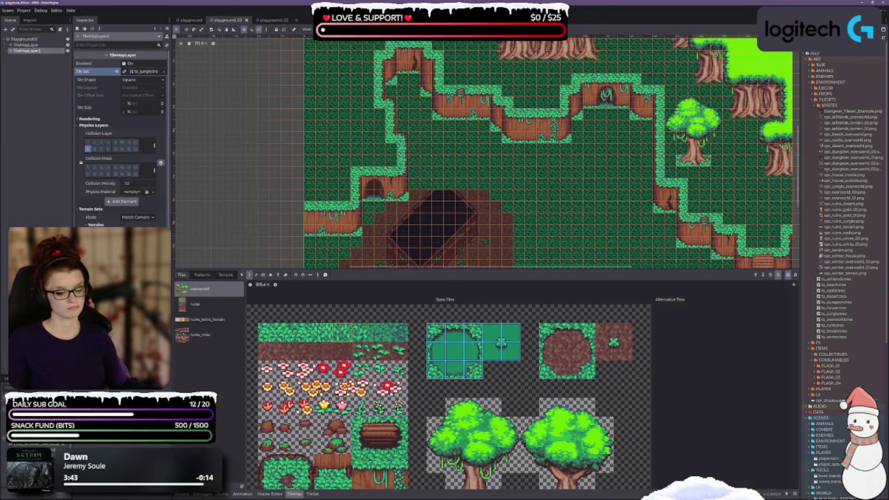
pyautogui.click(225, 275)
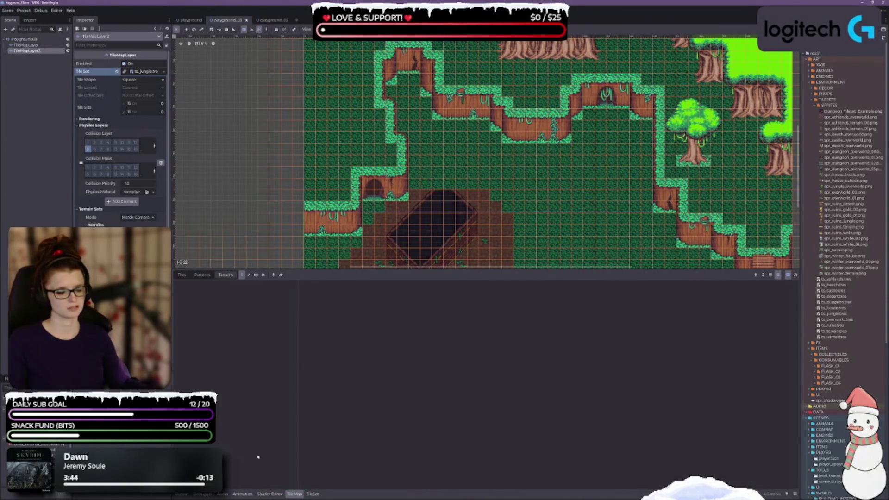
pyautogui.click(182, 275)
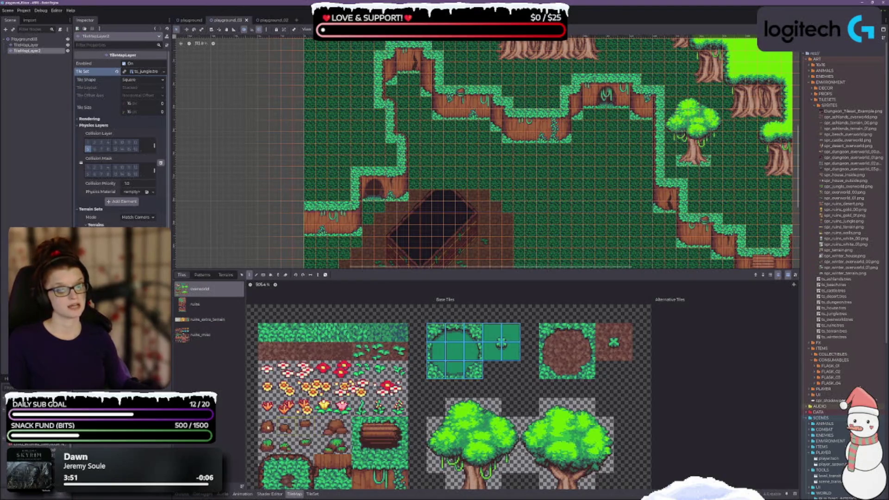
pyautogui.click(313, 495)
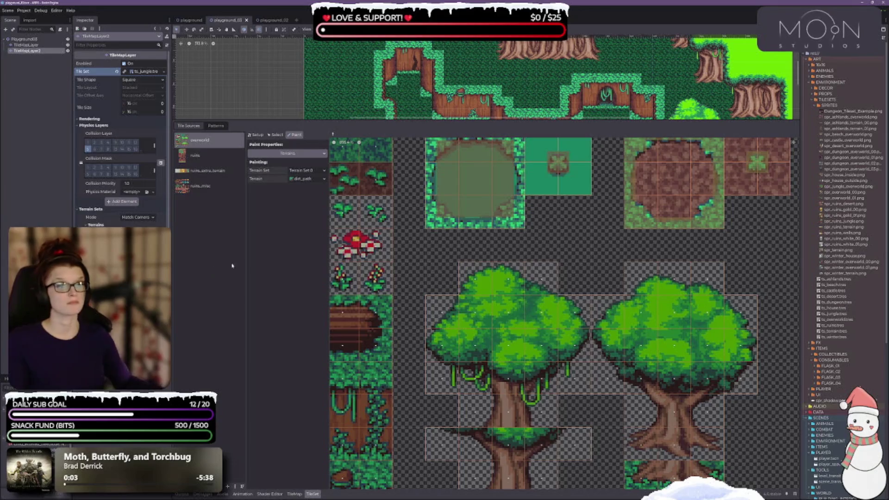
# Glance at the atlas Setup, then select the 3x3 block of water circle tiles
pyautogui.scroll(3, 589, 284)
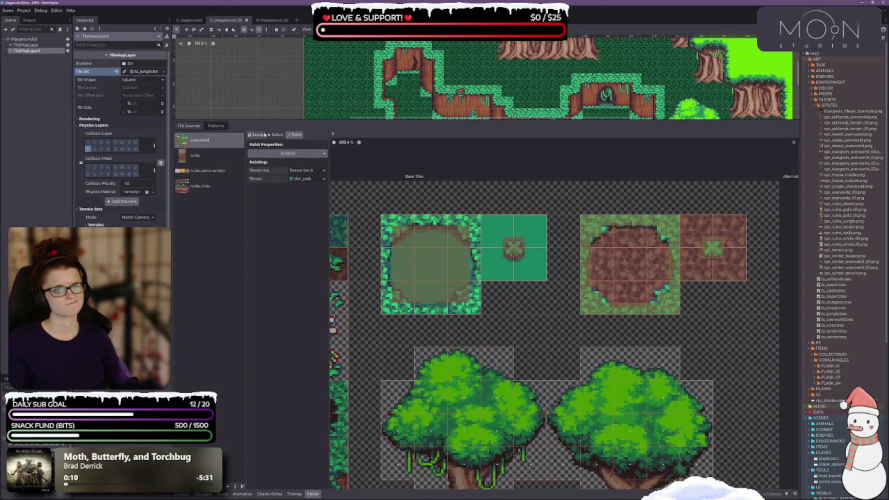
pyautogui.click(277, 135)
pyautogui.click(258, 137)
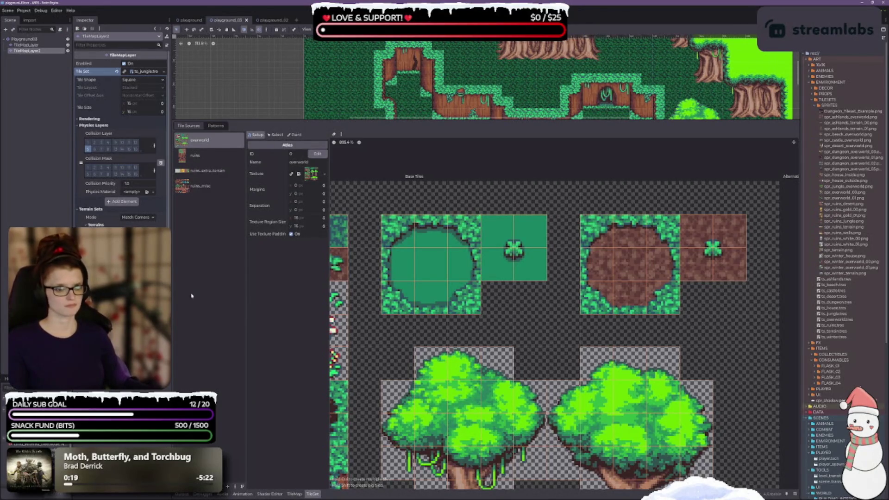
pyautogui.click(276, 134)
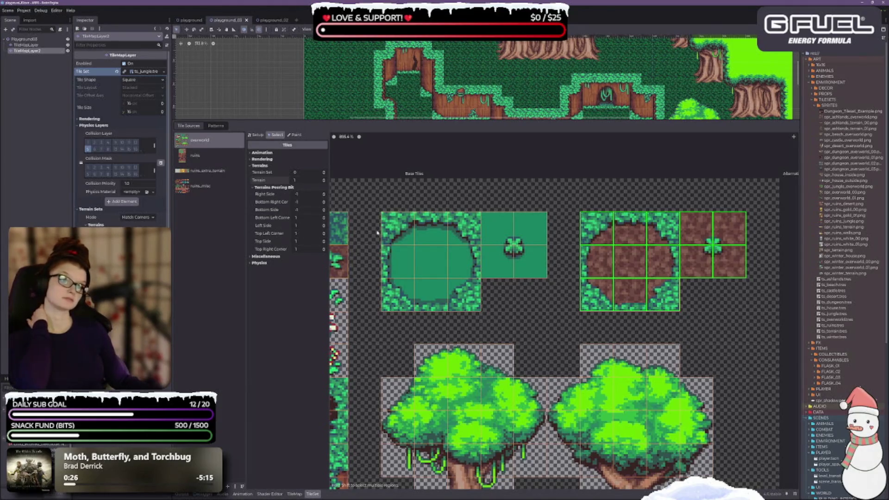
pyautogui.moveTo(402, 237)
pyautogui.mouseDown()
pyautogui.moveTo(461, 307)
pyautogui.moveTo(482, 307)
pyautogui.mouseUp()
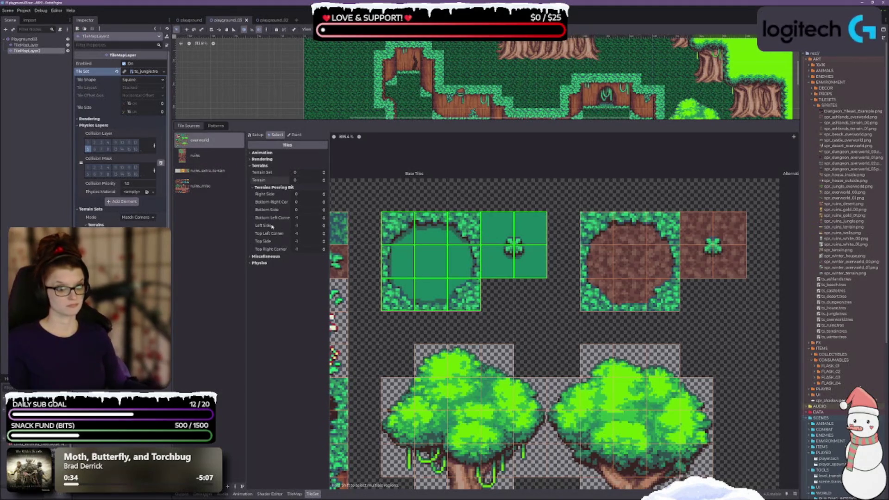
# Review the tiles' Physics and Rendering sections, save the scene, and select the dirt hole tiles
pyautogui.click(257, 263)
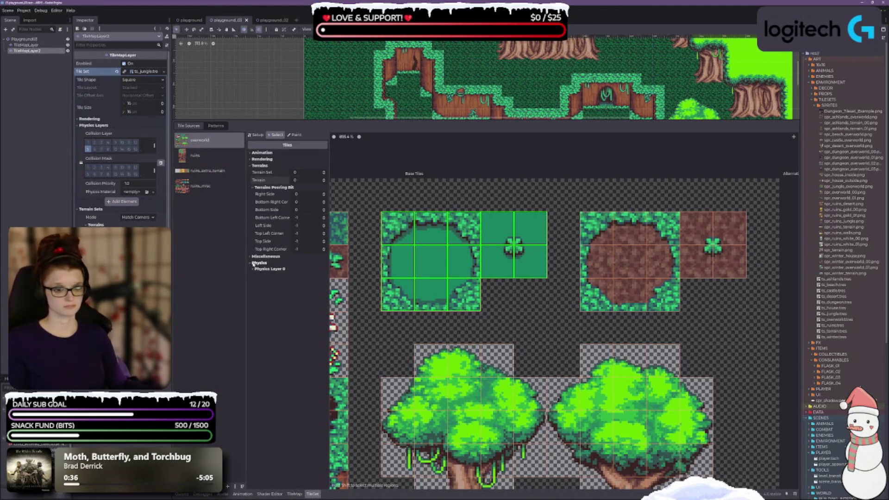
pyautogui.click(258, 269)
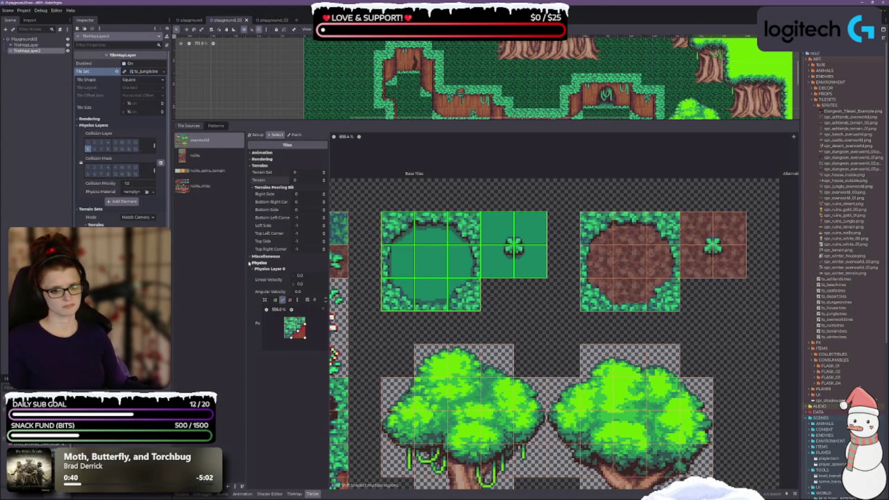
pyautogui.click(250, 263)
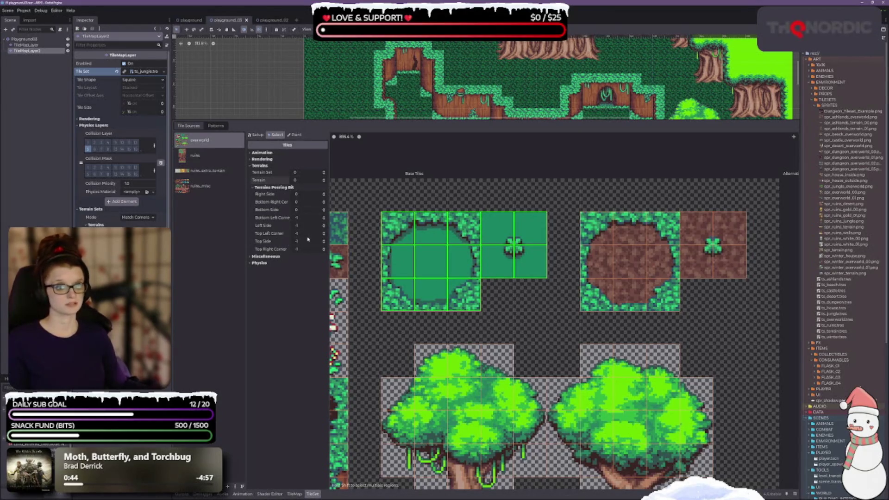
pyautogui.click(250, 159)
pyautogui.click(251, 160)
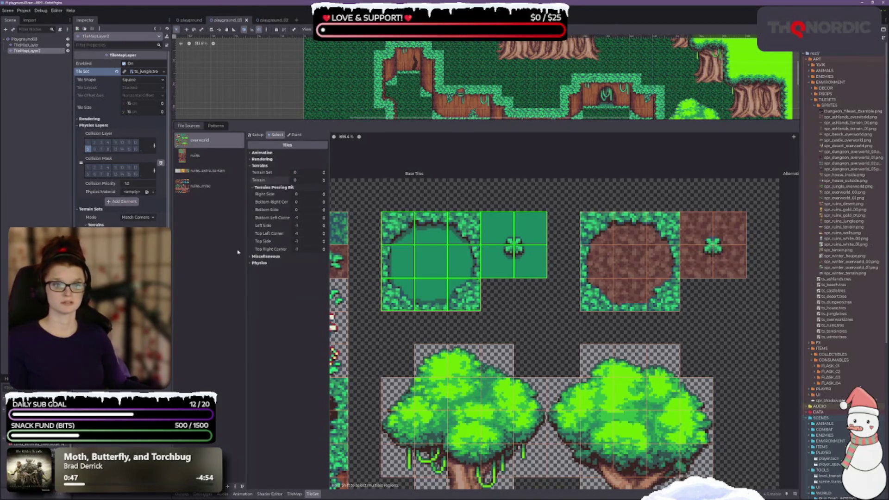
pyautogui.hotkey('ctrl', 's')
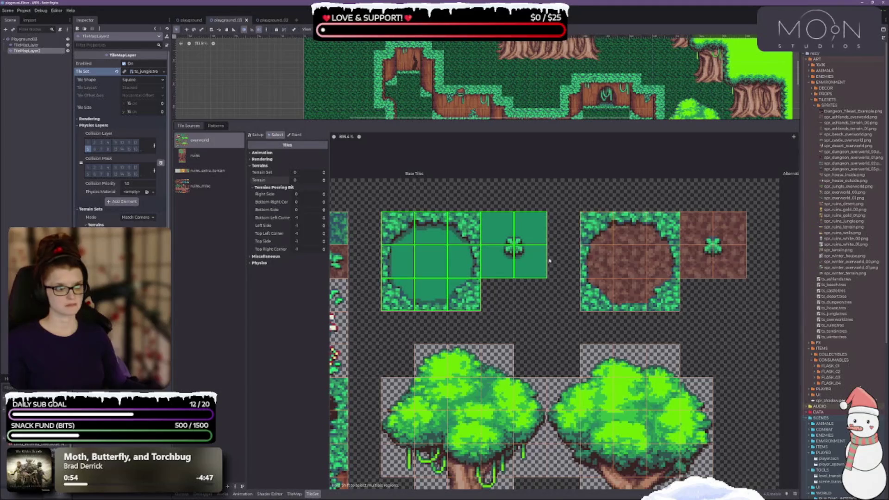
pyautogui.hscroll(-1, 499, 204)
pyautogui.moveTo(623, 229)
pyautogui.mouseDown()
pyautogui.moveTo(630, 278)
pyautogui.moveTo(703, 307)
pyautogui.moveTo(730, 306)
pyautogui.mouseUp()
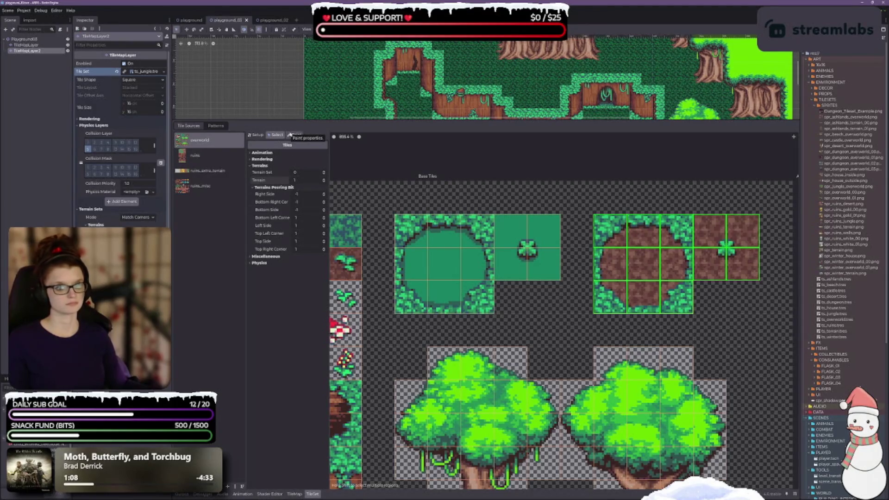
# Show terrain painting on the atlas, enable collision layer 1, and peek at Patterns
pyautogui.click(294, 135)
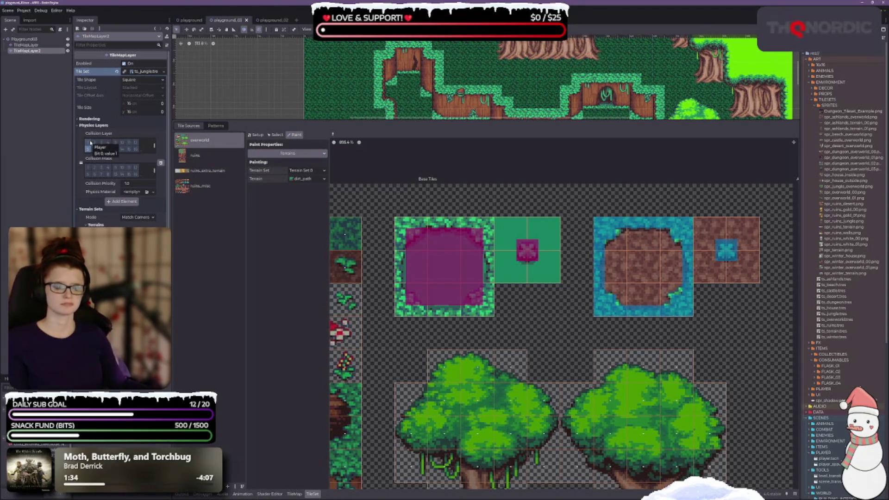
pyautogui.click(91, 143)
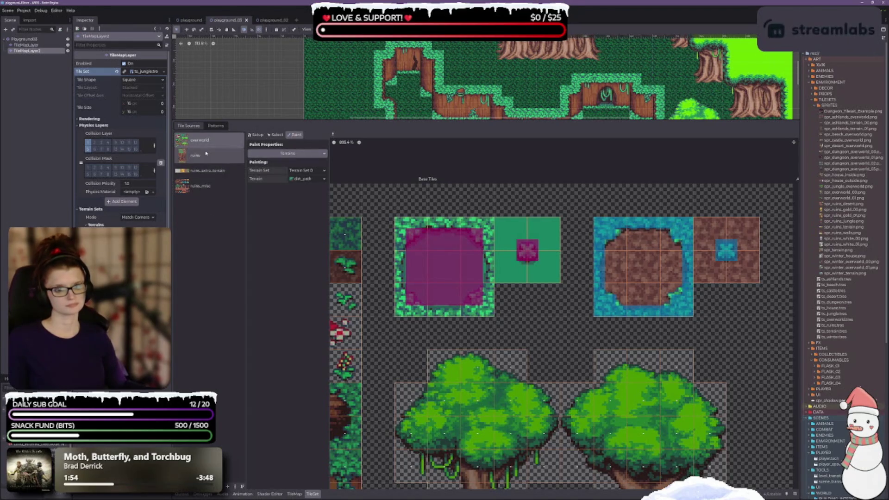
pyautogui.hscroll(-5, 216, 115)
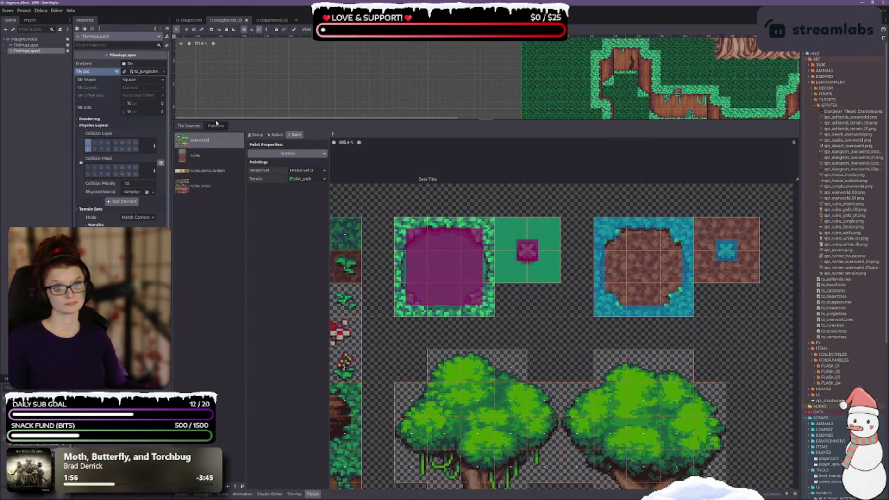
pyautogui.click(215, 125)
pyautogui.click(194, 127)
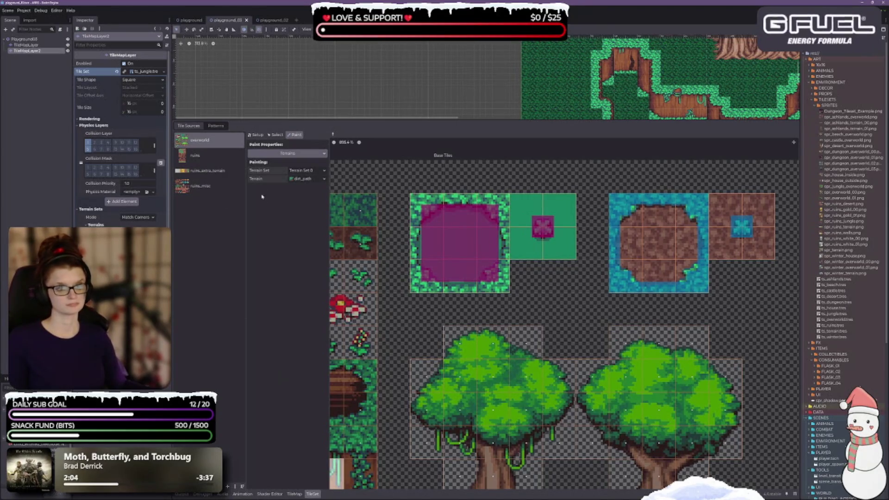
# Confirm the terrain set Mode stays Match Corners in Setup, then switch to the TileMap panel
pyautogui.click(254, 134)
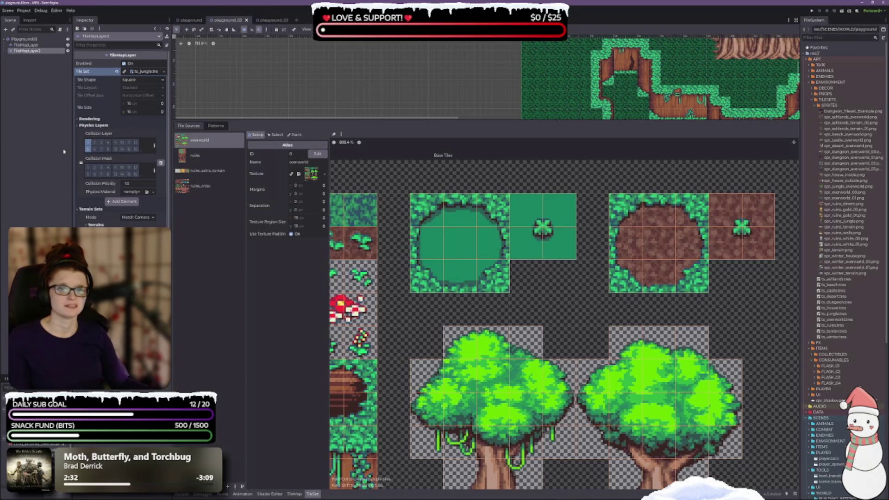
pyautogui.click(134, 218)
pyautogui.click(134, 218)
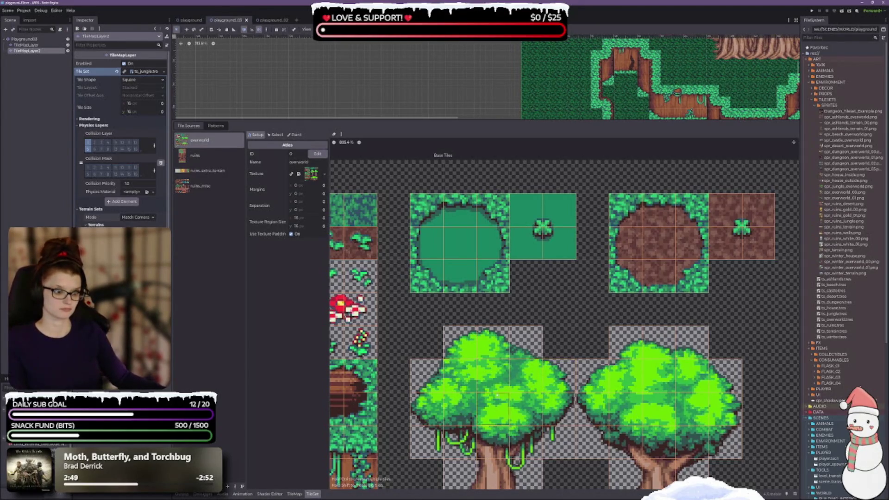
pyautogui.click(297, 494)
pyautogui.click(203, 304)
# Check the TileMap's Terrains tab against the TileSet, returning to the tile palette
pyautogui.click(204, 289)
pyautogui.click(225, 275)
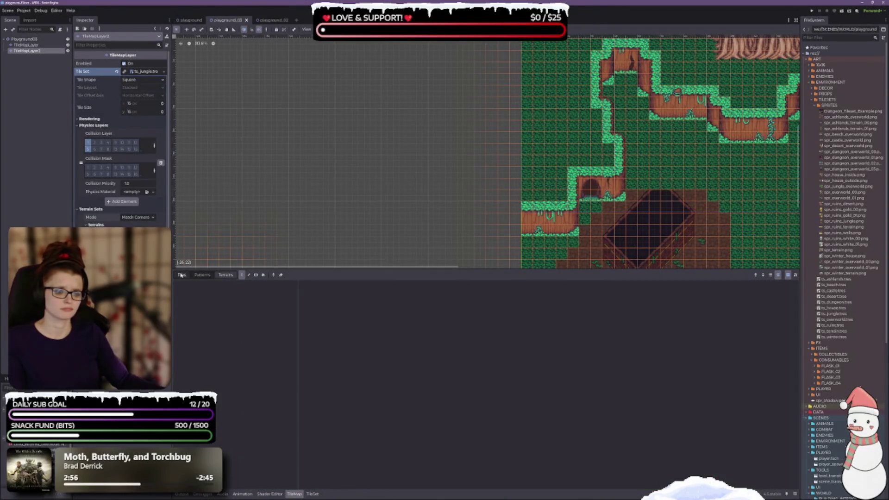
pyautogui.click(181, 275)
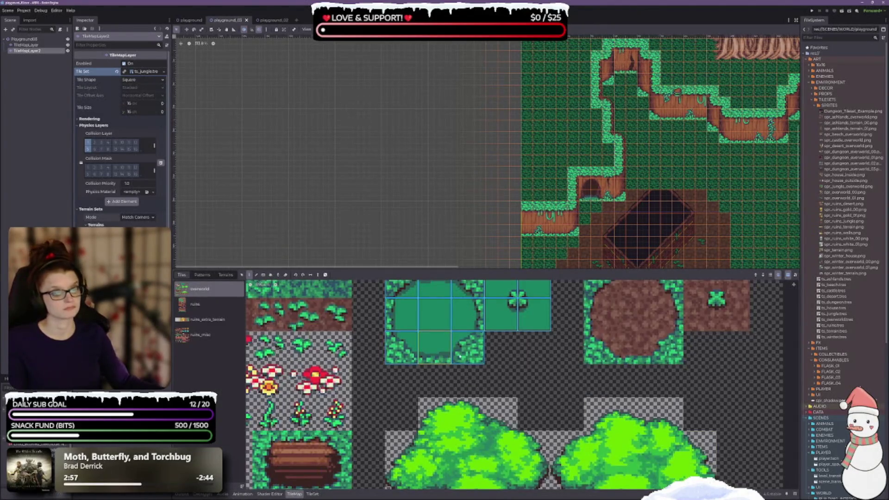
pyautogui.scroll(-3, 450, 402)
pyautogui.scroll(-1, 450, 408)
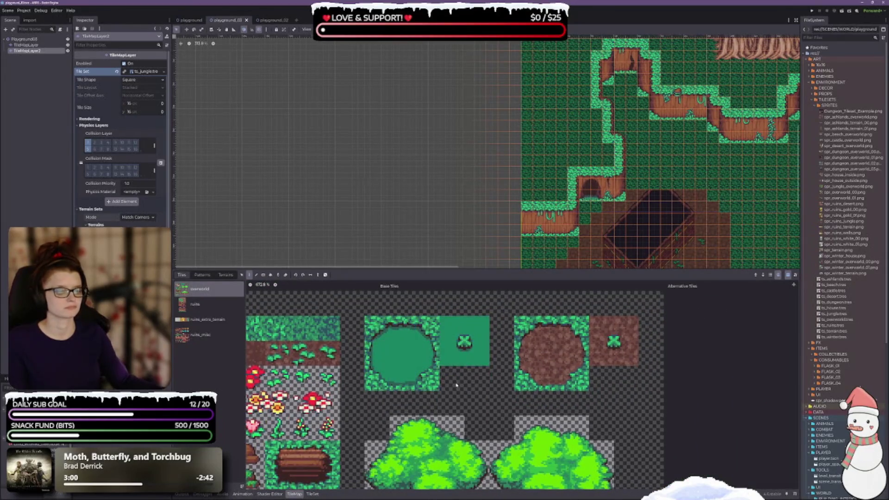
pyautogui.click(313, 494)
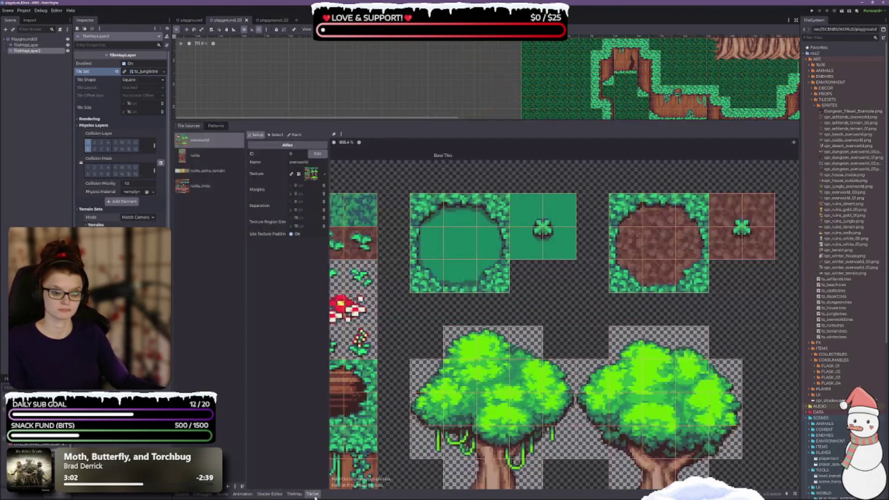
pyautogui.click(295, 494)
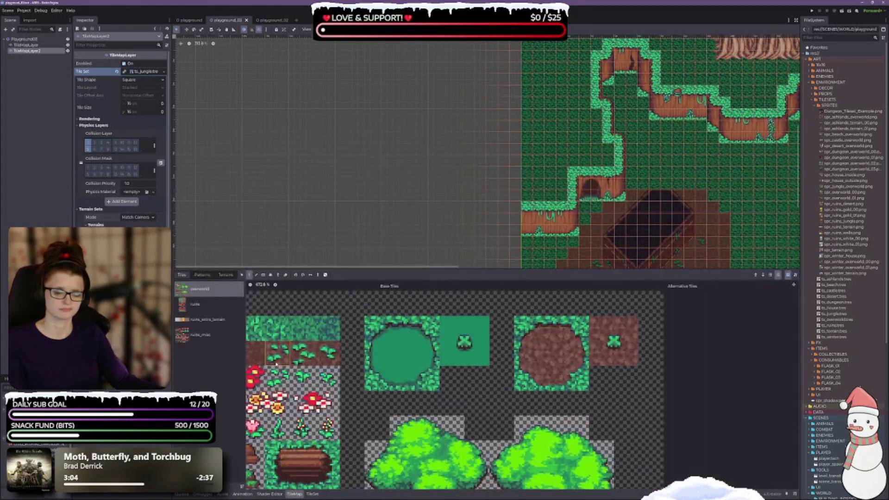
pyautogui.click(226, 275)
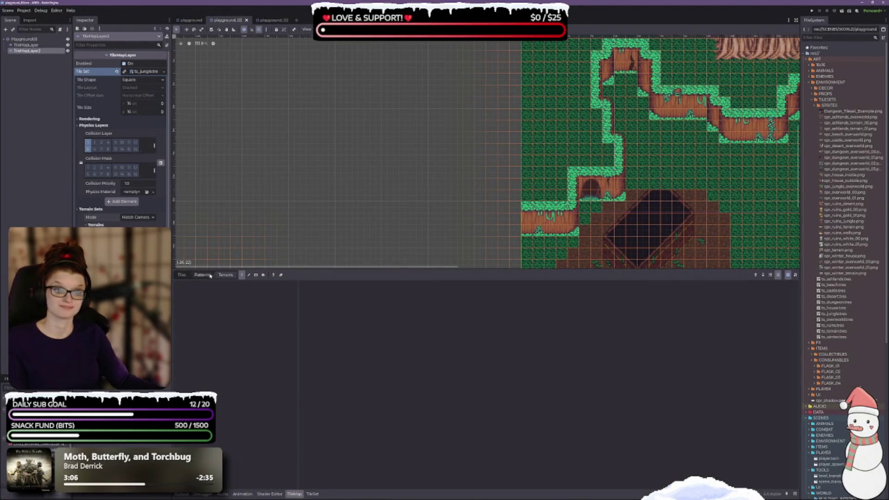
pyautogui.click(181, 275)
# Choose the Paint tool and select the 3x3 pond tile block in the overworld atlas
pyautogui.click(256, 275)
pyautogui.scroll(1, 258, 294)
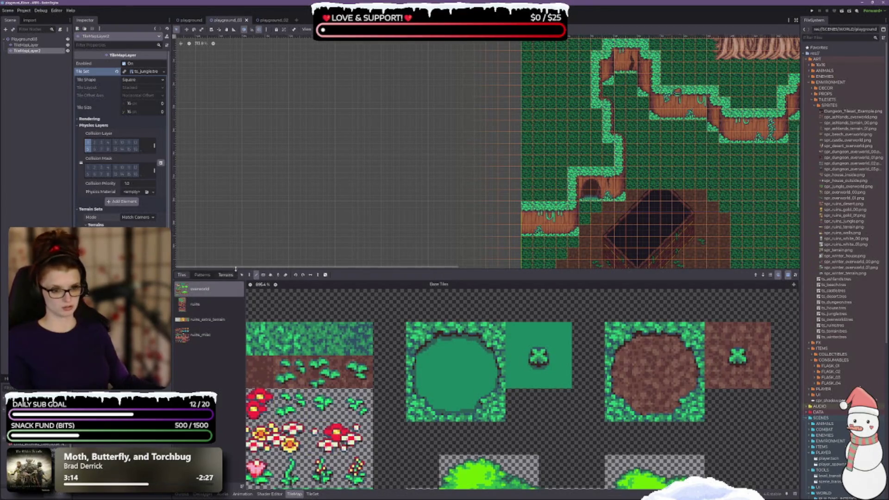
pyautogui.press('s')
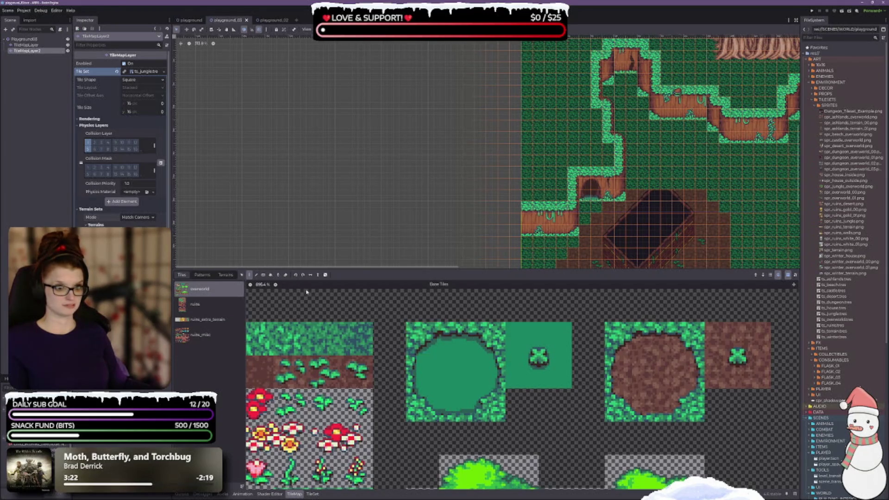
pyautogui.click(203, 275)
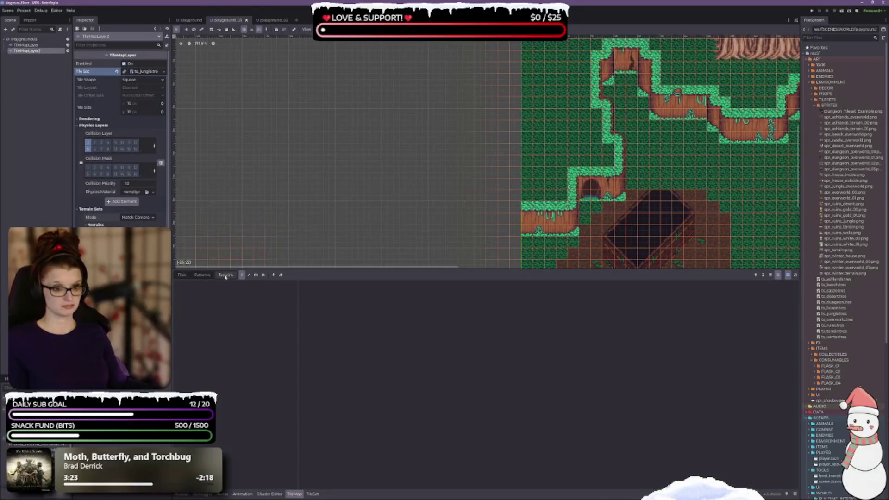
pyautogui.click(183, 275)
pyautogui.moveTo(421, 336)
pyautogui.mouseDown()
pyautogui.moveTo(491, 371)
pyautogui.moveTo(523, 407)
pyautogui.moveTo(552, 418)
pyautogui.mouseUp()
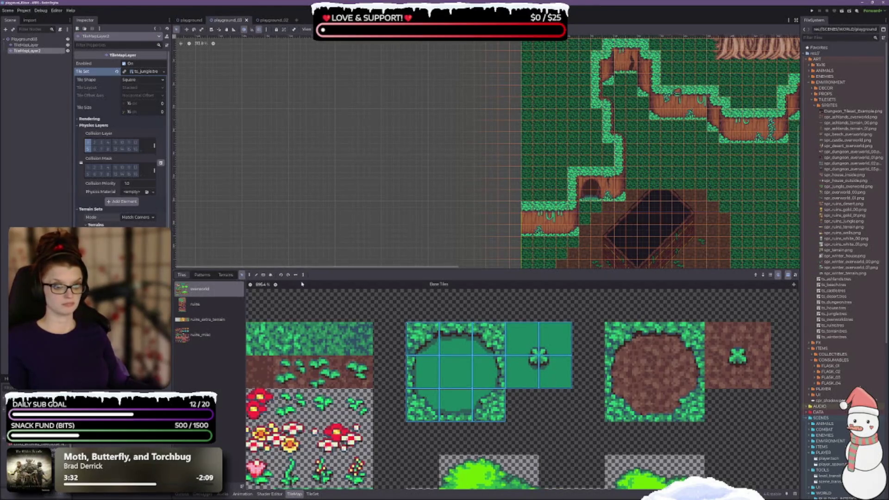
pyautogui.click(202, 275)
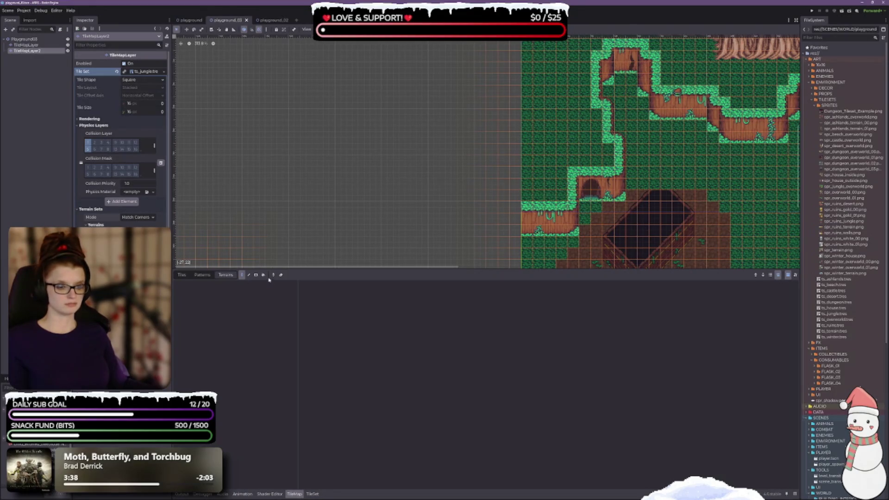
# Enlarge the palette area and pan the map to the trees and dungeon stairs
pyautogui.moveTo(280, 269); pyautogui.dragTo(287, 186)
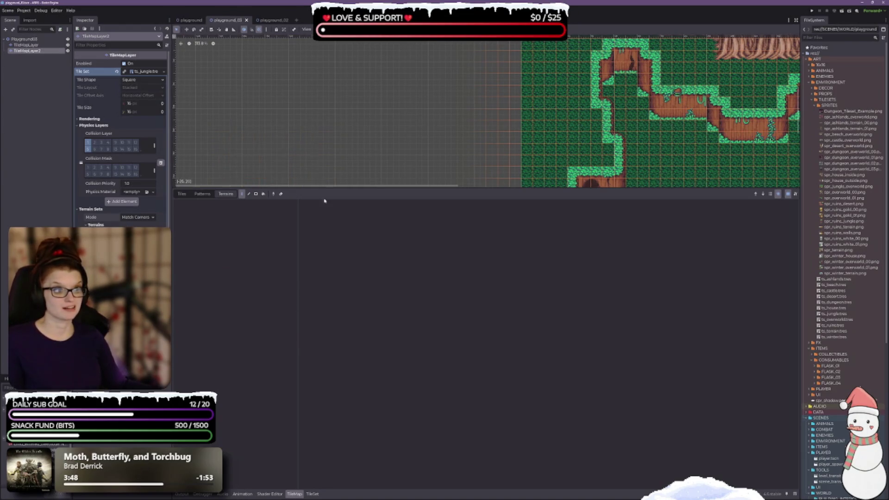
pyautogui.moveTo(645, 125); pyautogui.dragTo(336, 164)
pyautogui.moveTo(259, 145)
pyautogui.mouseDown()
pyautogui.moveTo(272, 125)
pyautogui.moveTo(241, 62)
pyautogui.mouseUp()
pyautogui.moveTo(383, 174); pyautogui.dragTo(330, 57)
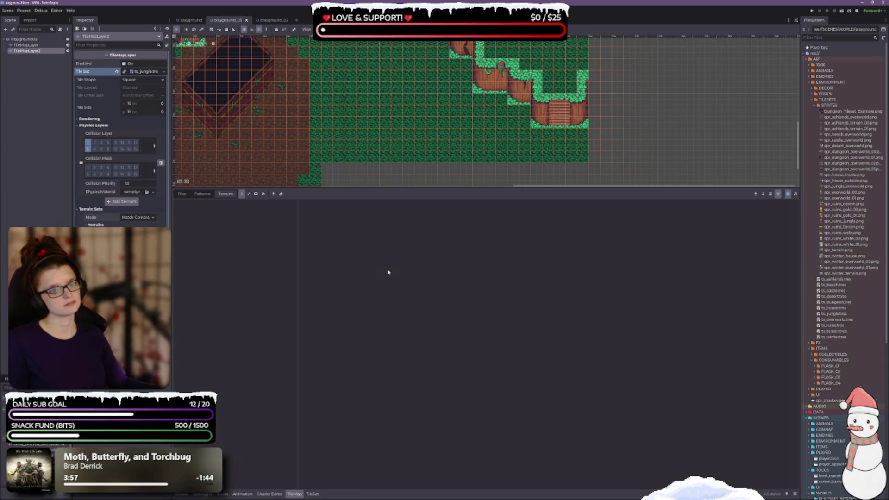
pyautogui.click(179, 194)
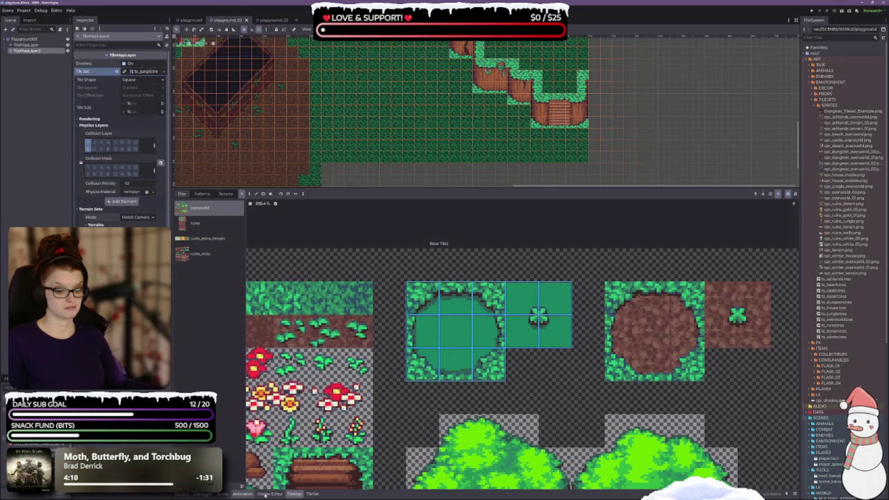
# Show the overworld atlas's terrain colour overlays in the TileSet Paint view, enlarging and zooming the view
pyautogui.click(312, 493)
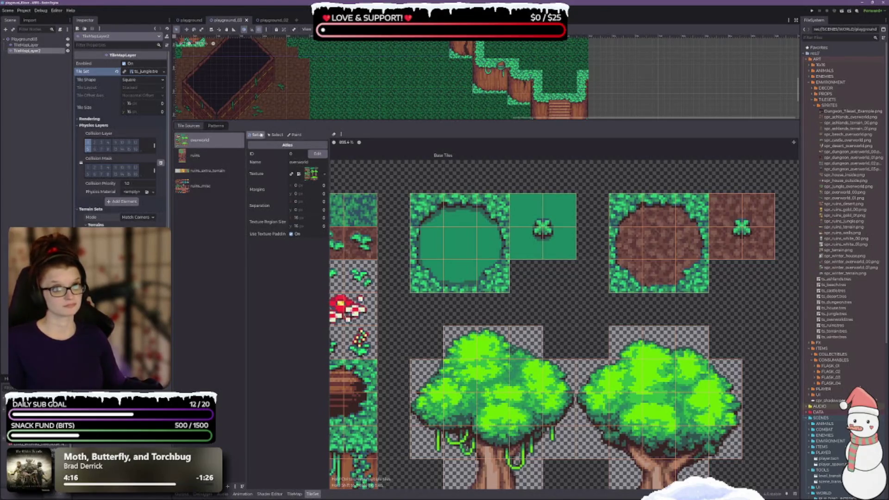
pyautogui.click(275, 135)
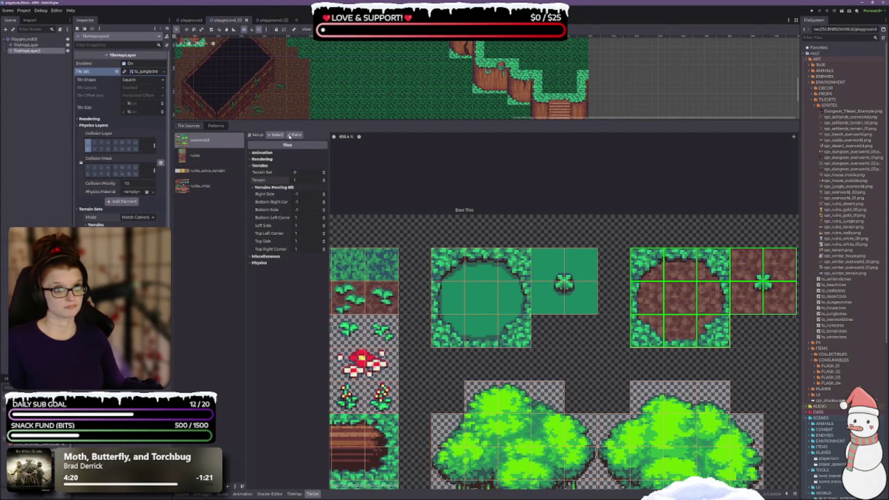
pyautogui.click(295, 135)
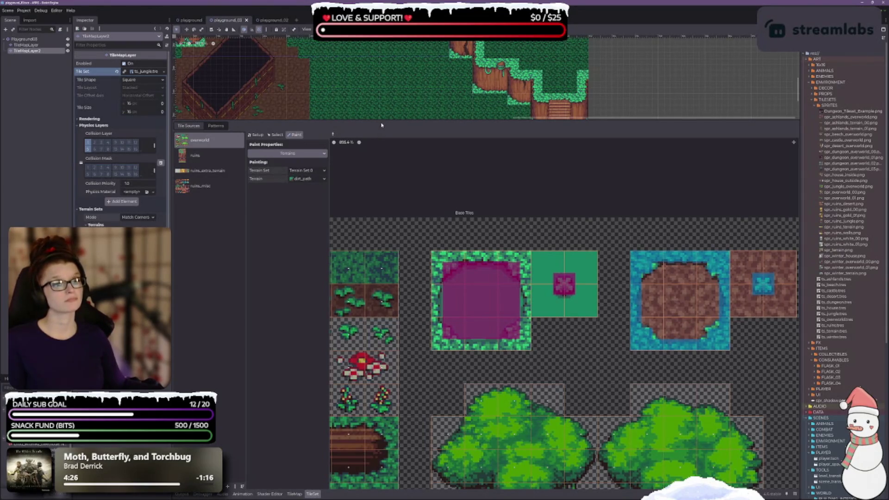
pyautogui.moveTo(381, 125); pyautogui.dragTo(380, 255)
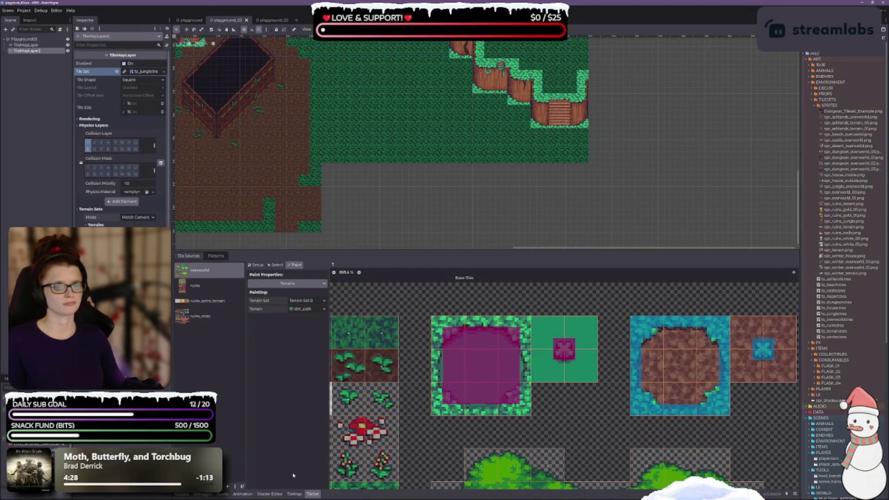
pyautogui.scroll(10, 338, 166)
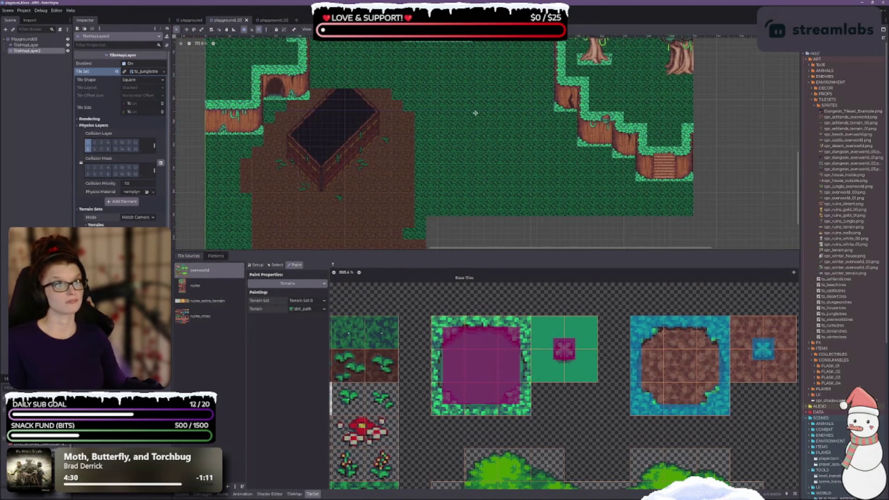
pyautogui.scroll(3, 357, 139)
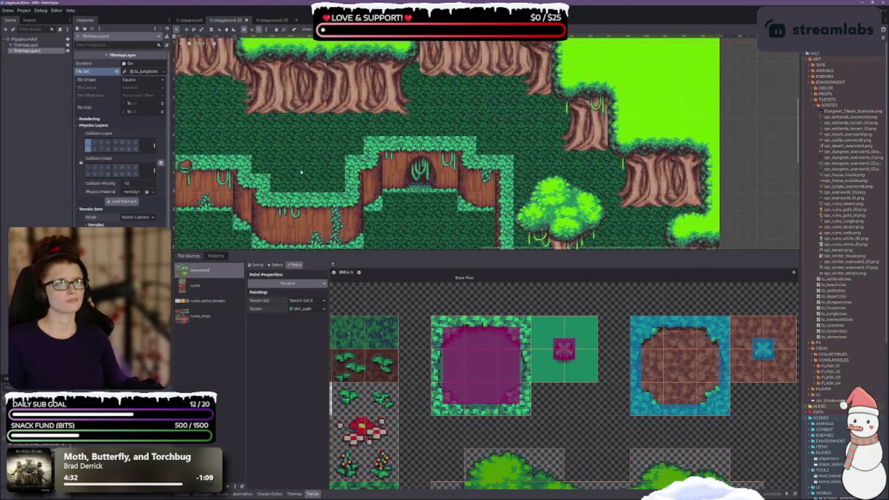